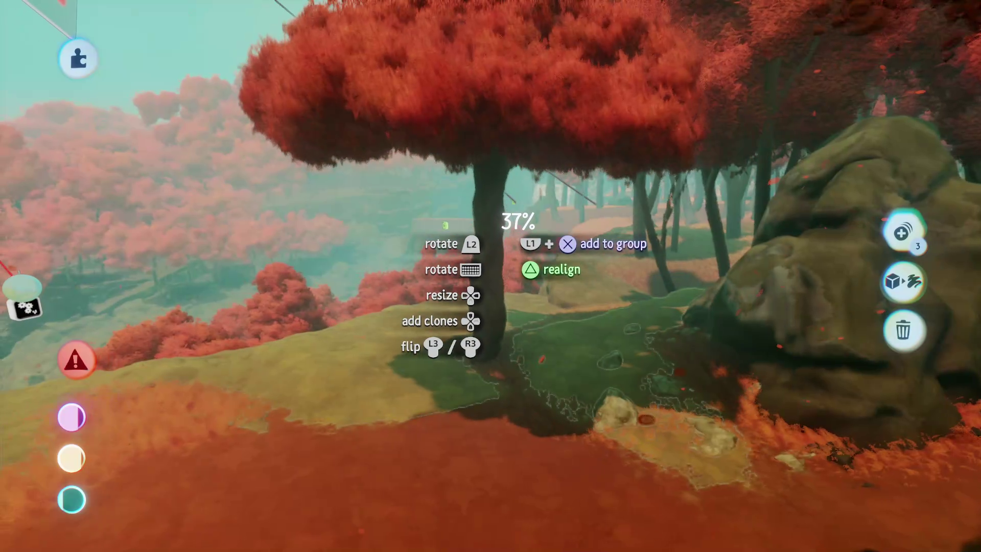
- Drop the red tree by the mossy rock, then move the fallen log onto the hilltop
drag(503, 253, 521, 409)
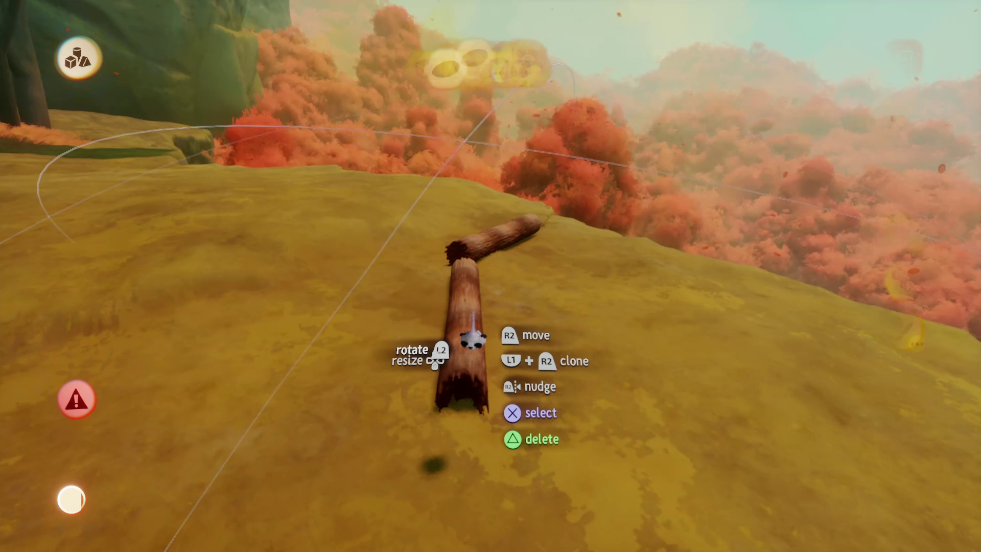
key(Escape)
mouse_move(458, 390)
mouse_down()
mouse_move(455, 332)
mouse_move(465, 323)
mouse_up()
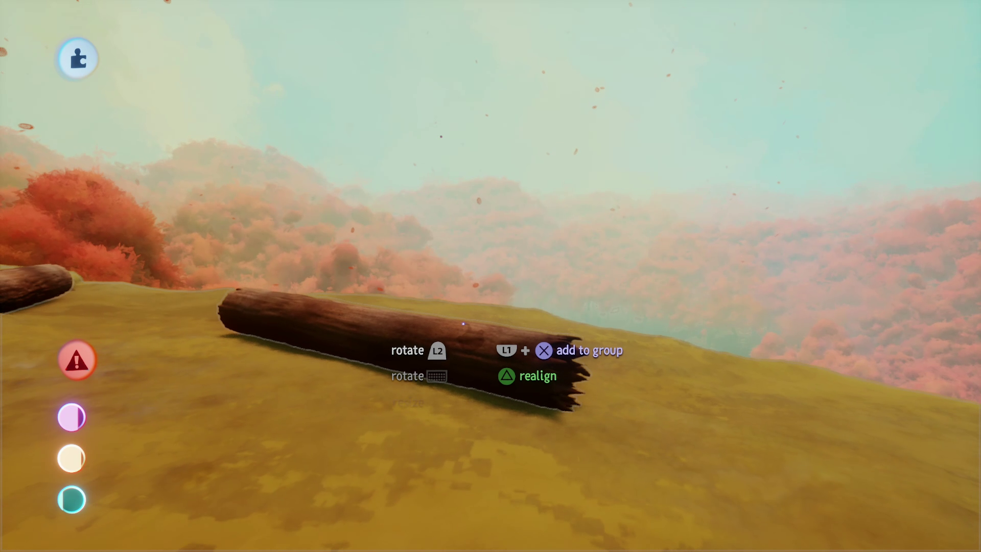
mouse_move(435, 360)
mouse_down()
mouse_move(480, 346)
mouse_move(471, 307)
mouse_move(491, 336)
mouse_move(507, 322)
mouse_move(504, 289)
mouse_move(499, 315)
mouse_move(493, 290)
mouse_up()
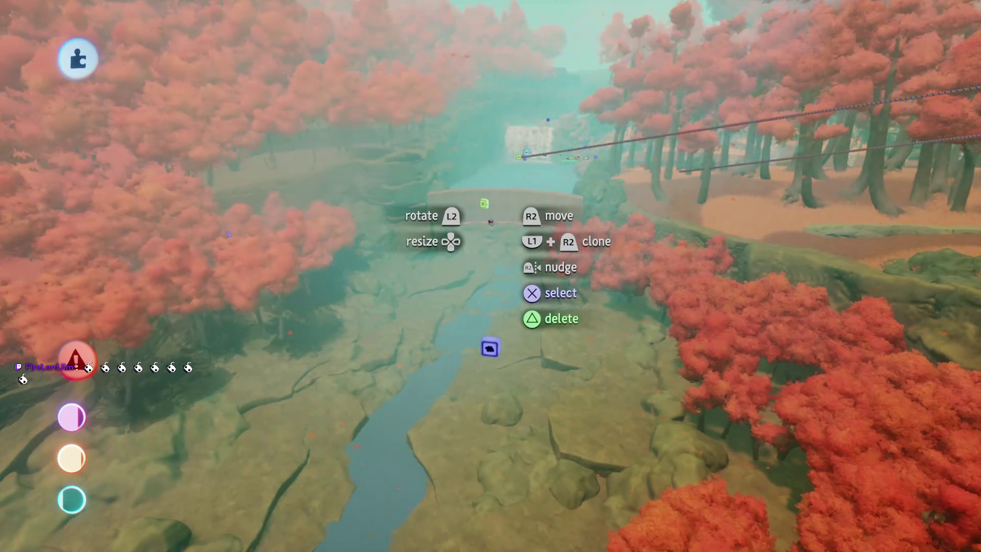
mouse_move(490, 220)
mouse_down()
mouse_move(503, 288)
mouse_move(493, 276)
mouse_move(486, 317)
mouse_move(466, 294)
mouse_up()
- Shift the clay ledge into place and stamp orange-red dirt over it by the vent and waterfall
click(473, 258)
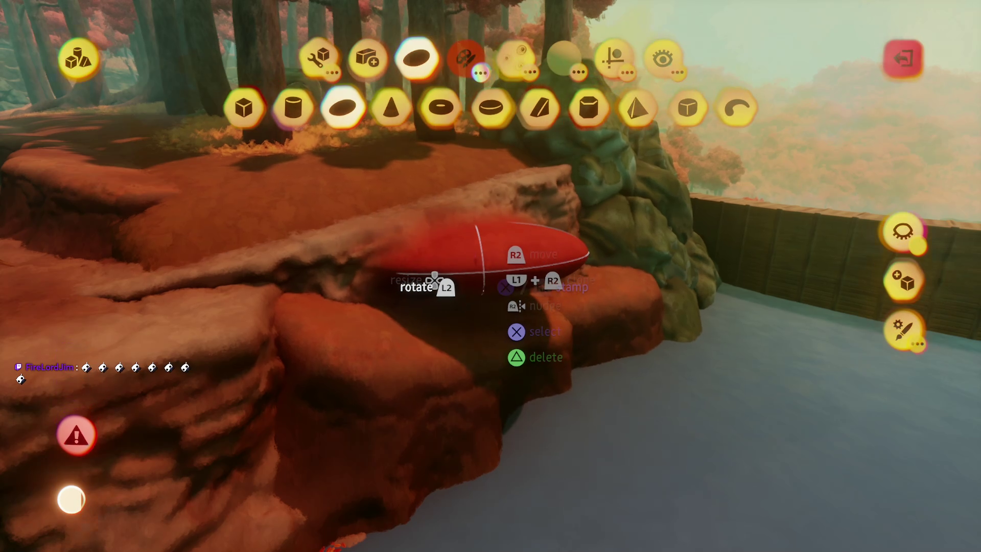
key(Escape)
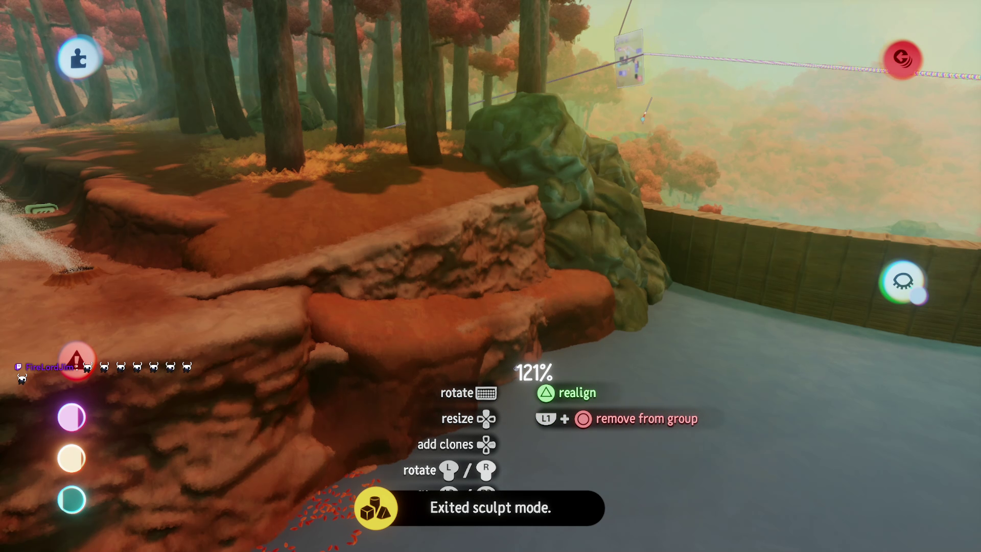
mouse_move(516, 365)
mouse_down()
mouse_move(514, 320)
mouse_move(511, 358)
mouse_up()
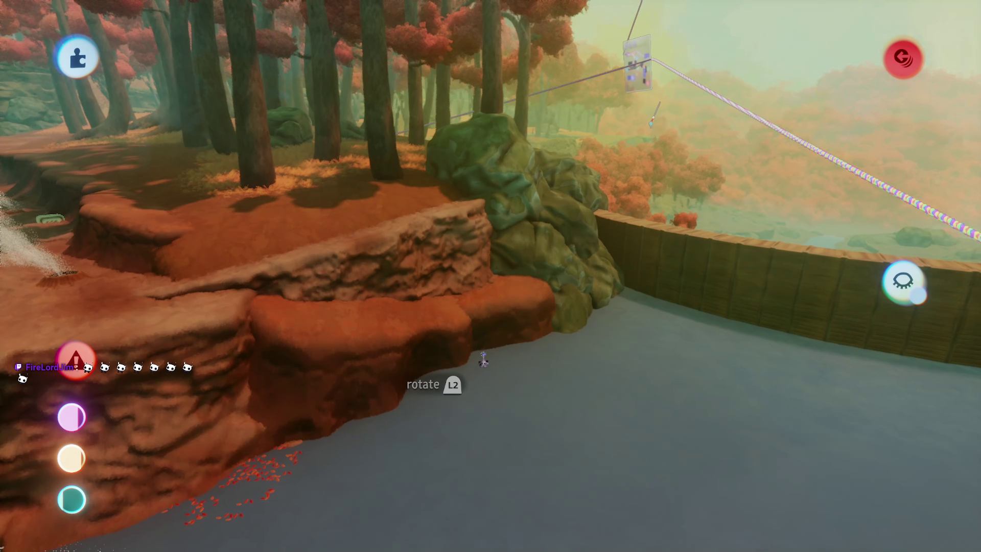
mouse_move(483, 360)
mouse_down()
mouse_move(493, 357)
mouse_move(479, 306)
mouse_up()
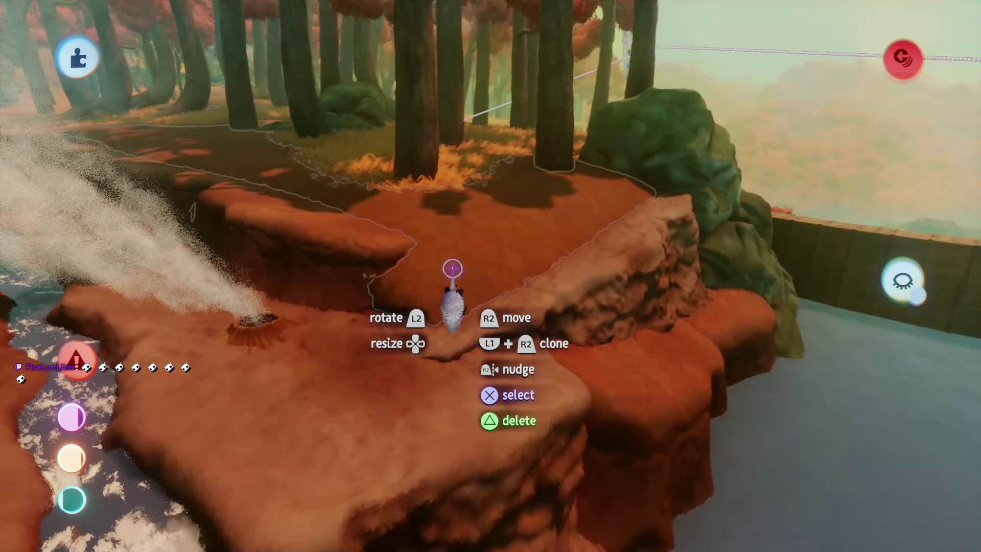
mouse_move(452, 275)
mouse_down()
mouse_move(431, 291)
mouse_move(478, 295)
mouse_move(500, 342)
mouse_move(494, 296)
mouse_move(448, 195)
mouse_up()
mouse_move(443, 253)
mouse_down()
mouse_move(454, 295)
mouse_move(483, 295)
mouse_move(472, 243)
mouse_move(507, 340)
mouse_move(495, 284)
mouse_move(499, 319)
mouse_move(468, 353)
mouse_move(473, 381)
mouse_move(512, 381)
mouse_move(512, 354)
mouse_move(516, 425)
mouse_move(499, 263)
mouse_move(489, 324)
mouse_move(500, 323)
mouse_move(497, 353)
mouse_up()
- Fly down to river level and carry a grabbed mossy rock through the forest
key(Escape)
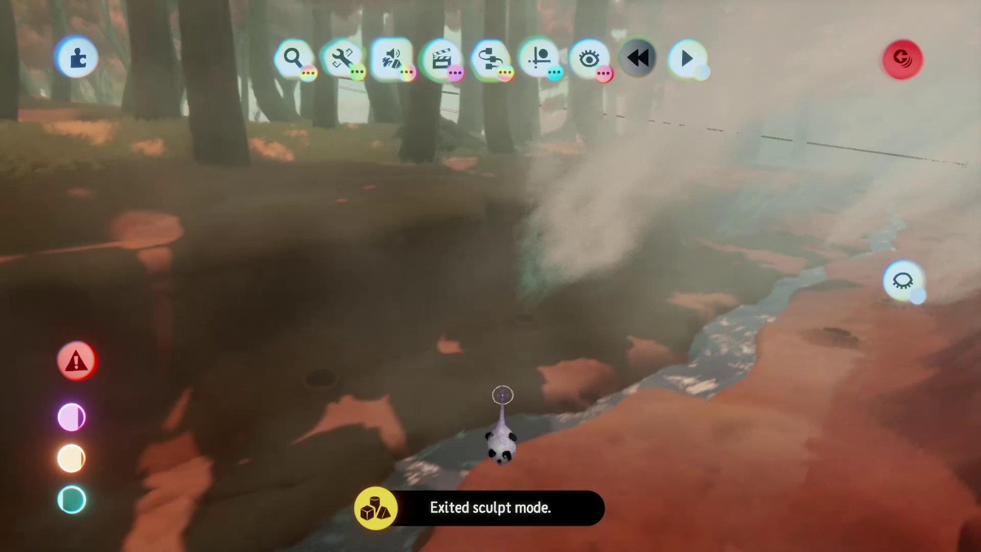
mouse_move(502, 395)
mouse_down()
mouse_move(440, 377)
mouse_move(466, 398)
mouse_move(486, 368)
mouse_move(491, 376)
mouse_move(493, 320)
mouse_move(546, 328)
mouse_move(538, 311)
mouse_move(499, 293)
mouse_move(497, 303)
mouse_move(534, 262)
mouse_move(509, 365)
mouse_move(503, 348)
mouse_move(473, 329)
mouse_move(524, 385)
mouse_move(519, 331)
mouse_move(476, 367)
mouse_move(484, 354)
mouse_up()
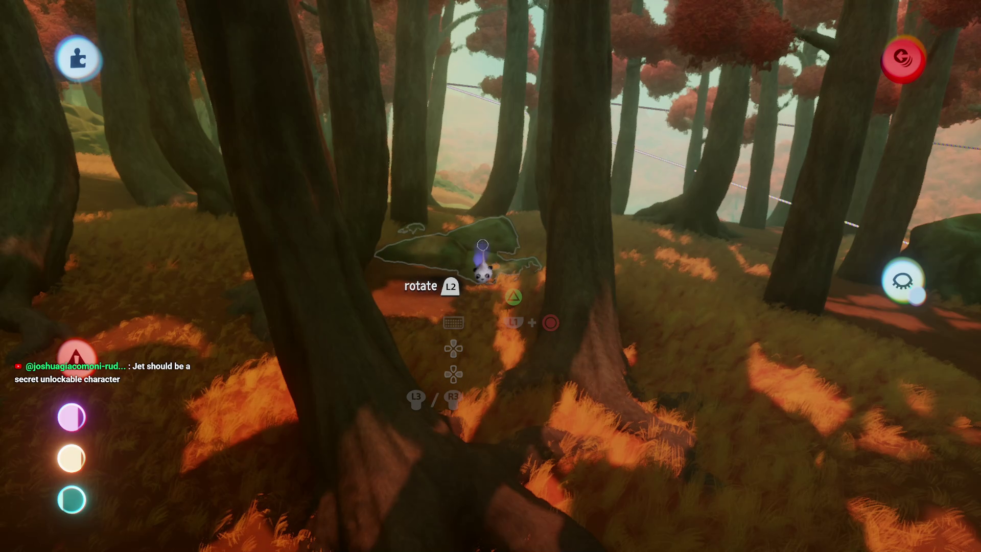
mouse_move(483, 245)
mouse_down()
mouse_move(511, 348)
mouse_move(491, 272)
mouse_move(495, 235)
mouse_move(492, 260)
mouse_move(472, 220)
mouse_move(493, 244)
mouse_move(496, 225)
mouse_move(475, 250)
mouse_move(491, 230)
mouse_move(497, 314)
mouse_move(493, 236)
mouse_up()
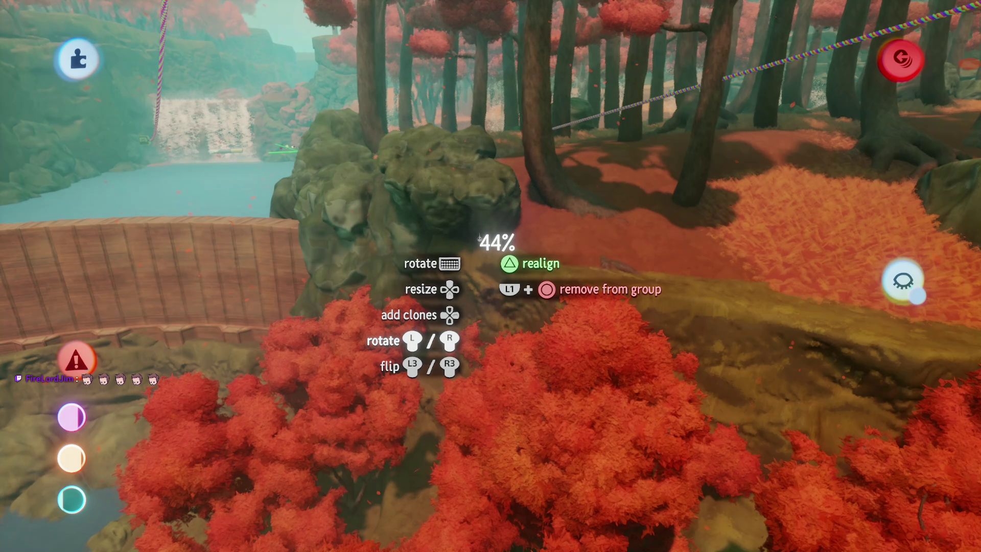
- Enlarge the held mossy rock from 44% upward and carry it into the red-tree forest
drag(503, 327, 494, 255)
mouse_move(514, 291)
mouse_down()
mouse_move(504, 276)
mouse_move(478, 279)
mouse_move(502, 296)
mouse_move(511, 386)
mouse_move(517, 379)
mouse_up()
drag(491, 335, 490, 333)
mouse_move(483, 260)
mouse_down()
mouse_move(500, 378)
mouse_move(502, 335)
mouse_move(498, 326)
mouse_move(499, 384)
mouse_move(513, 384)
mouse_move(513, 345)
mouse_move(493, 296)
mouse_move(501, 373)
mouse_move(500, 322)
mouse_move(503, 346)
mouse_move(481, 276)
mouse_move(490, 278)
mouse_move(452, 292)
mouse_move(452, 260)
mouse_move(494, 282)
mouse_move(471, 253)
mouse_move(513, 408)
mouse_move(492, 396)
mouse_move(494, 408)
mouse_move(509, 393)
mouse_move(494, 382)
mouse_move(498, 351)
mouse_move(501, 409)
mouse_move(494, 321)
mouse_up()
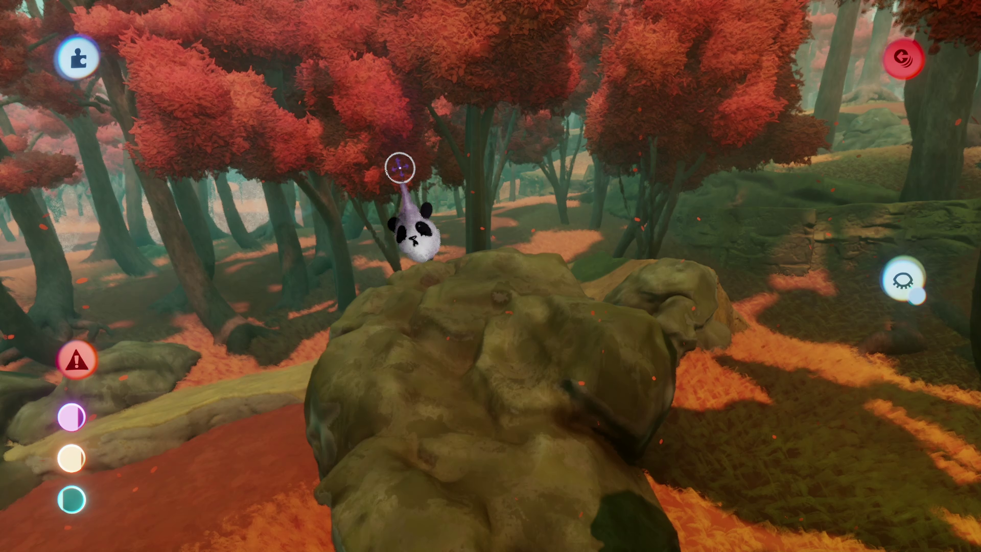
- Grab the large mossy rock and carry it along the path to the rock pile
drag(400, 167, 600, 232)
mouse_move(606, 174)
mouse_down()
mouse_move(517, 276)
mouse_move(466, 372)
mouse_move(476, 346)
mouse_move(463, 136)
mouse_move(477, 261)
mouse_move(460, 389)
mouse_move(486, 323)
mouse_move(488, 230)
mouse_up()
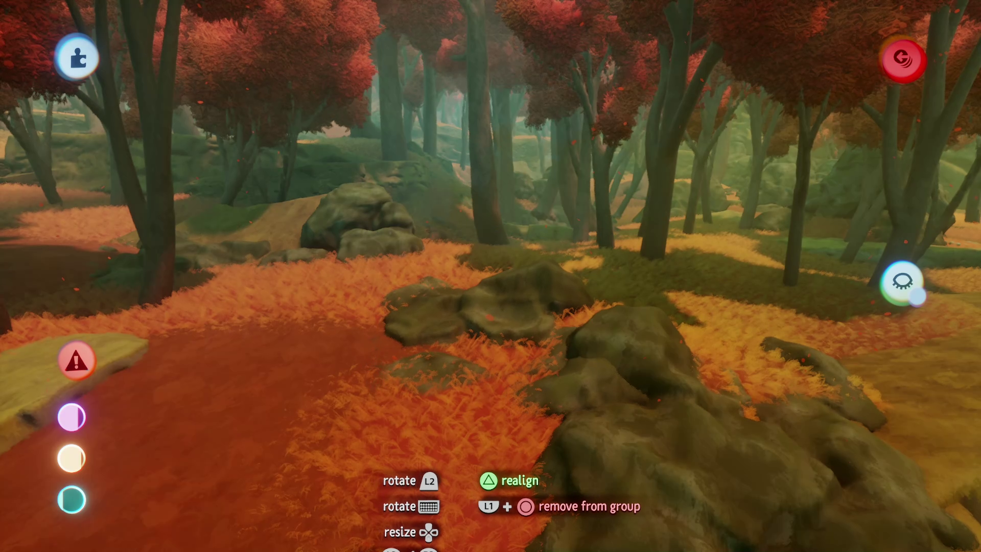
mouse_move(458, 450)
mouse_down()
mouse_move(499, 329)
mouse_move(511, 383)
mouse_move(496, 352)
mouse_move(513, 332)
mouse_move(471, 355)
mouse_move(494, 323)
mouse_move(497, 275)
mouse_up()
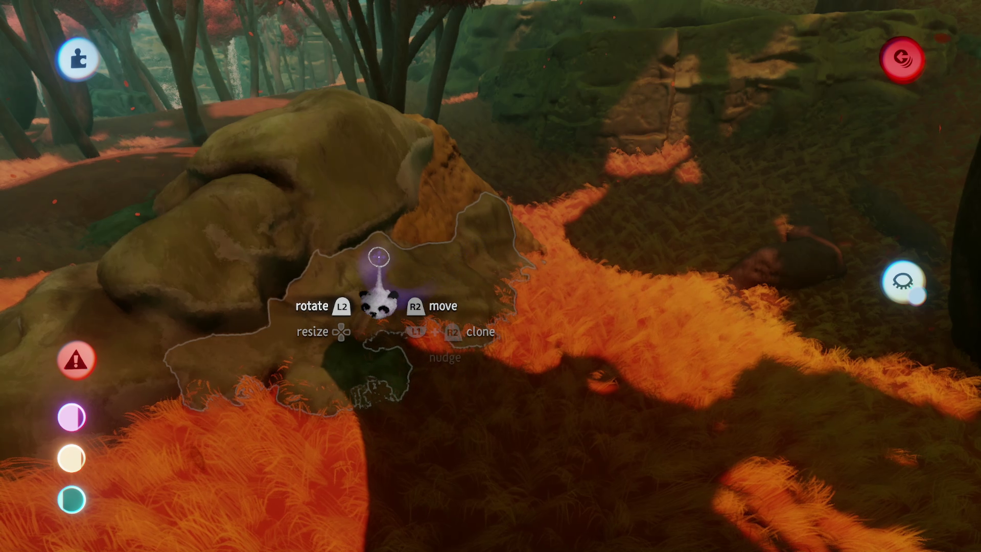
- Pick up another rock, bring it to the mossy log and set it down among the trees
mouse_move(379, 258)
mouse_down()
mouse_move(491, 328)
mouse_move(460, 358)
mouse_move(460, 337)
mouse_move(460, 386)
mouse_move(466, 330)
mouse_move(466, 367)
mouse_move(466, 350)
mouse_move(488, 347)
mouse_move(542, 379)
mouse_move(522, 359)
mouse_move(516, 309)
mouse_move(476, 368)
mouse_move(484, 321)
mouse_move(459, 425)
mouse_move(475, 335)
mouse_up()
mouse_move(480, 378)
mouse_down()
mouse_move(480, 367)
mouse_move(457, 379)
mouse_up()
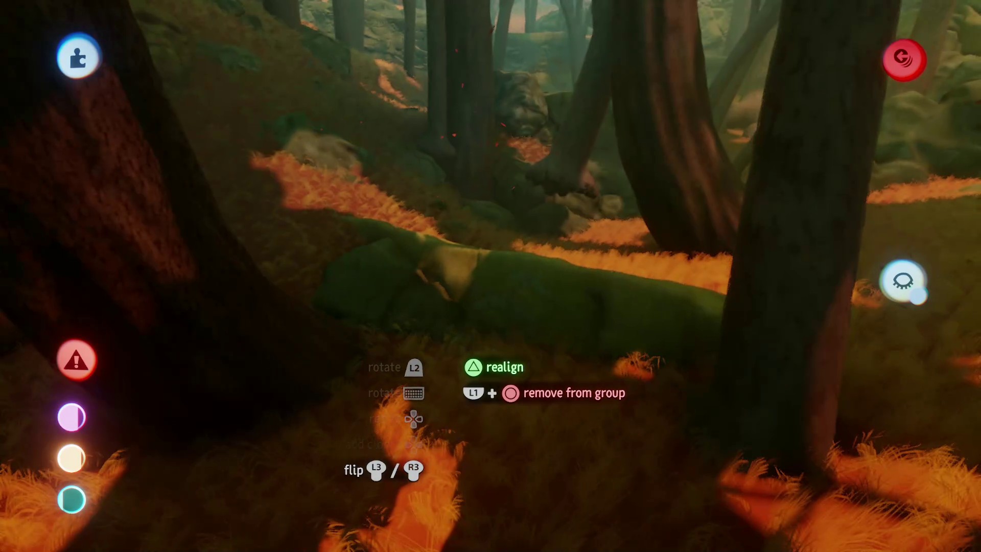
mouse_move(443, 341)
mouse_down()
mouse_move(419, 307)
mouse_move(462, 294)
mouse_move(502, 321)
mouse_move(444, 322)
mouse_move(465, 337)
mouse_move(483, 287)
mouse_up()
mouse_move(472, 211)
mouse_down()
mouse_move(460, 278)
mouse_move(452, 225)
mouse_up()
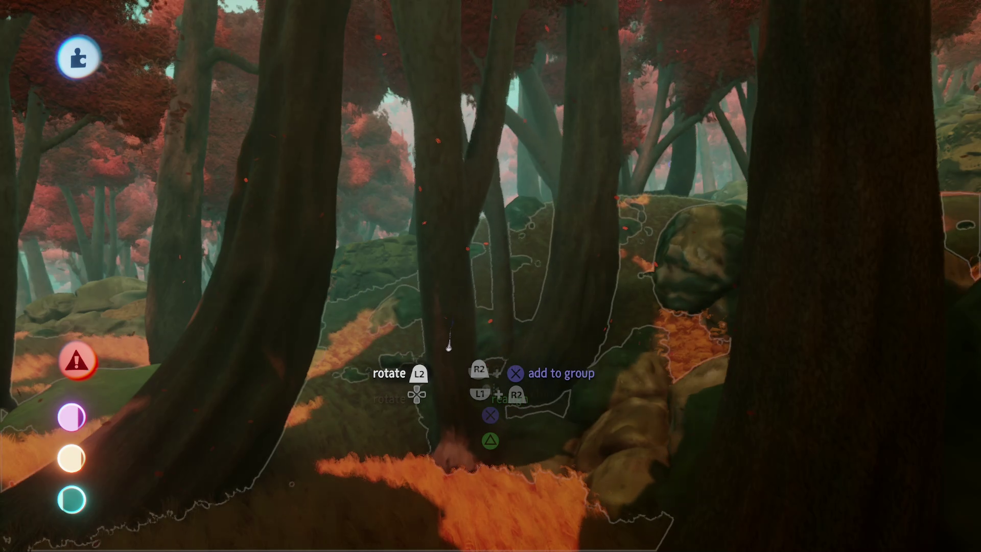
mouse_move(434, 374)
mouse_down()
mouse_move(474, 322)
mouse_move(455, 338)
mouse_up()
key(Escape)
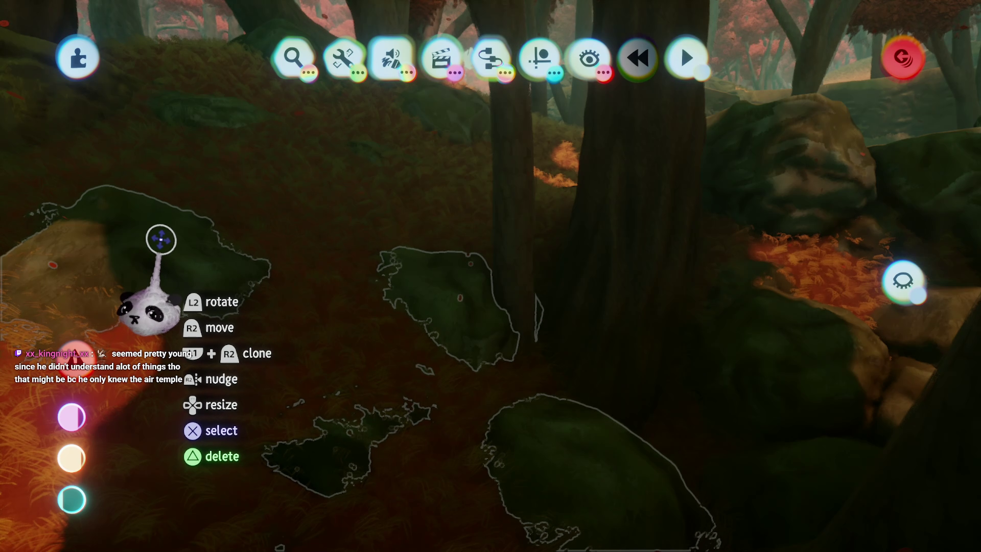
mouse_move(163, 244)
mouse_down()
mouse_move(217, 423)
mouse_move(473, 342)
mouse_move(483, 309)
mouse_move(493, 313)
mouse_move(484, 277)
mouse_up()
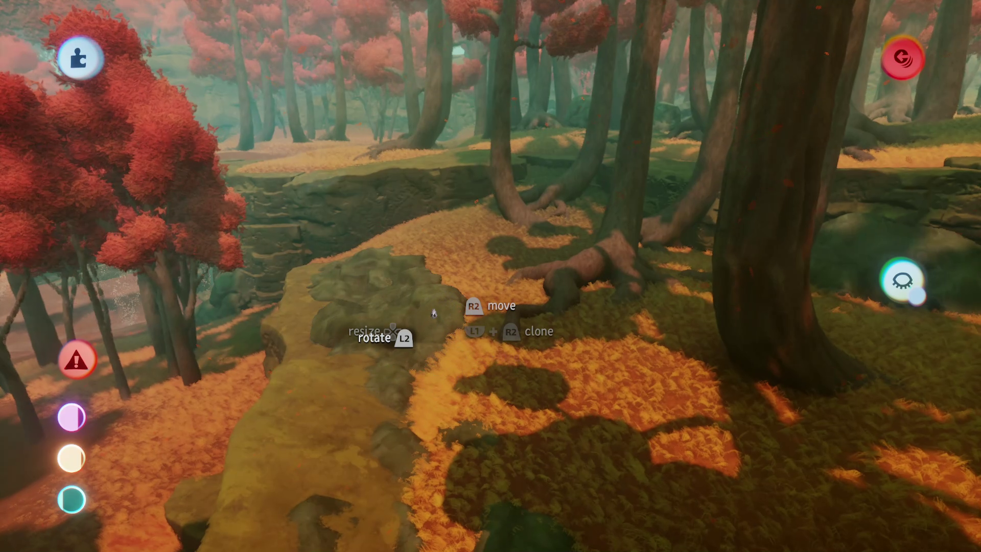
- Carry the large mossy rock up the leaf path and enlarge it to 143%
mouse_move(433, 313)
mouse_down()
mouse_move(462, 285)
mouse_move(493, 365)
mouse_move(481, 291)
mouse_move(480, 307)
mouse_move(462, 280)
mouse_move(475, 206)
mouse_move(477, 380)
mouse_move(476, 303)
mouse_move(464, 325)
mouse_move(456, 279)
mouse_move(465, 300)
mouse_move(491, 314)
mouse_up()
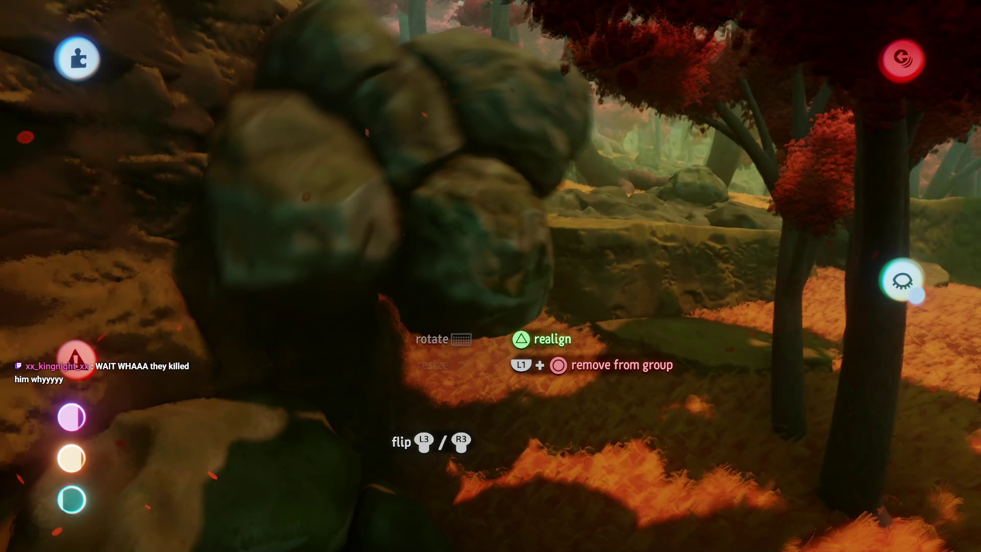
mouse_move(490, 351)
mouse_down()
mouse_move(530, 447)
mouse_move(497, 376)
mouse_move(520, 486)
mouse_up()
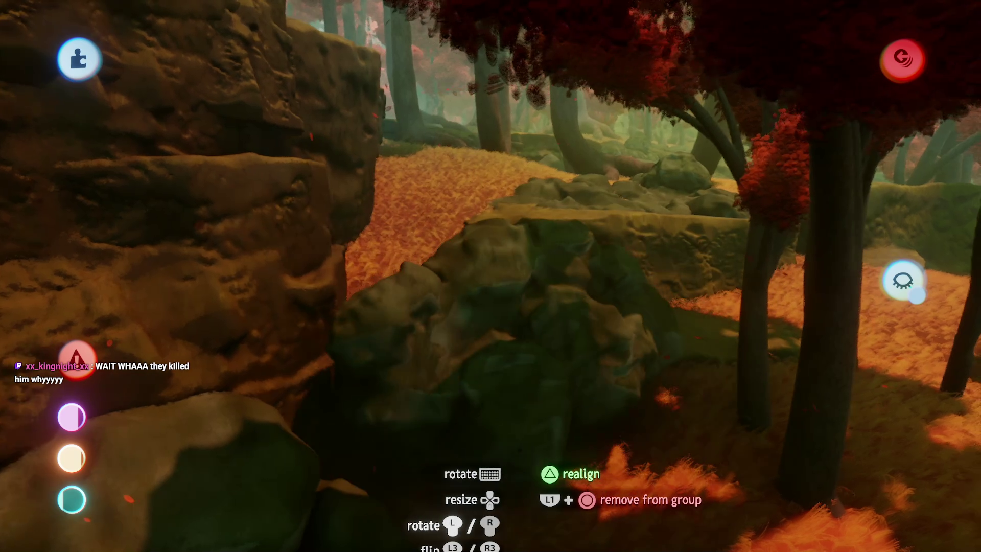
drag(521, 452, 486, 327)
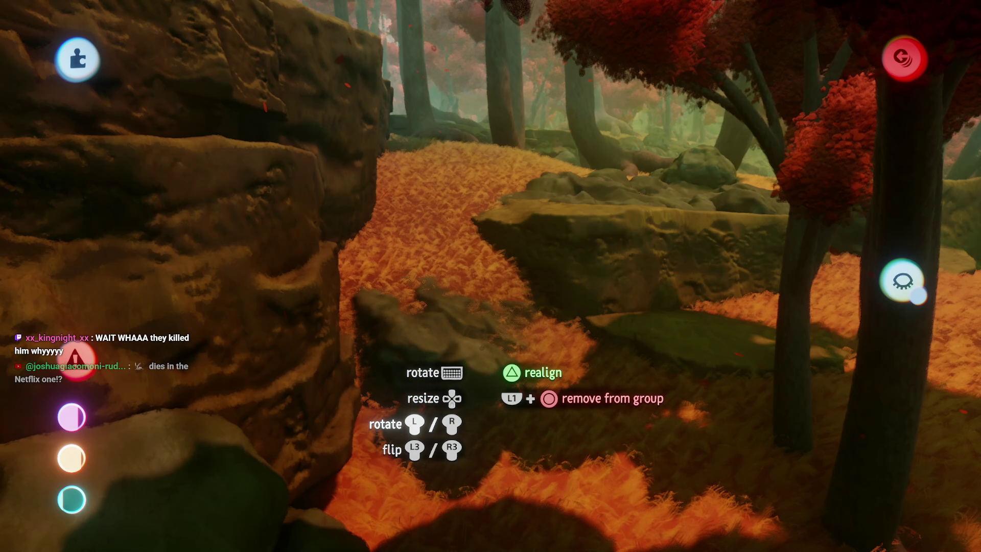
mouse_move(487, 354)
mouse_down()
mouse_move(482, 284)
mouse_move(491, 307)
mouse_move(506, 286)
mouse_move(503, 302)
mouse_move(516, 312)
mouse_move(497, 337)
mouse_move(474, 335)
mouse_up()
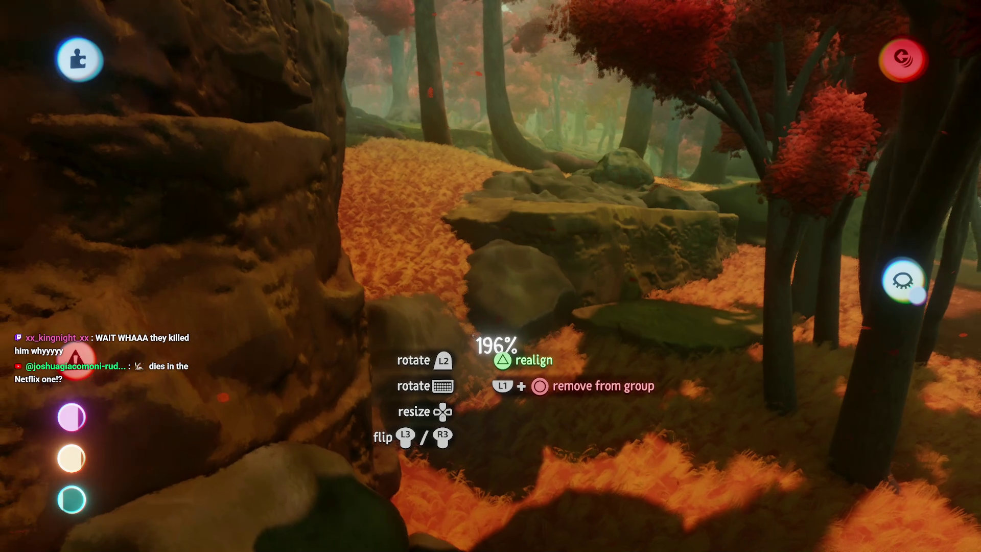
- Position the rock beside the cliff, then adjust the outlined rock and the near path rock
drag(496, 292, 464, 336)
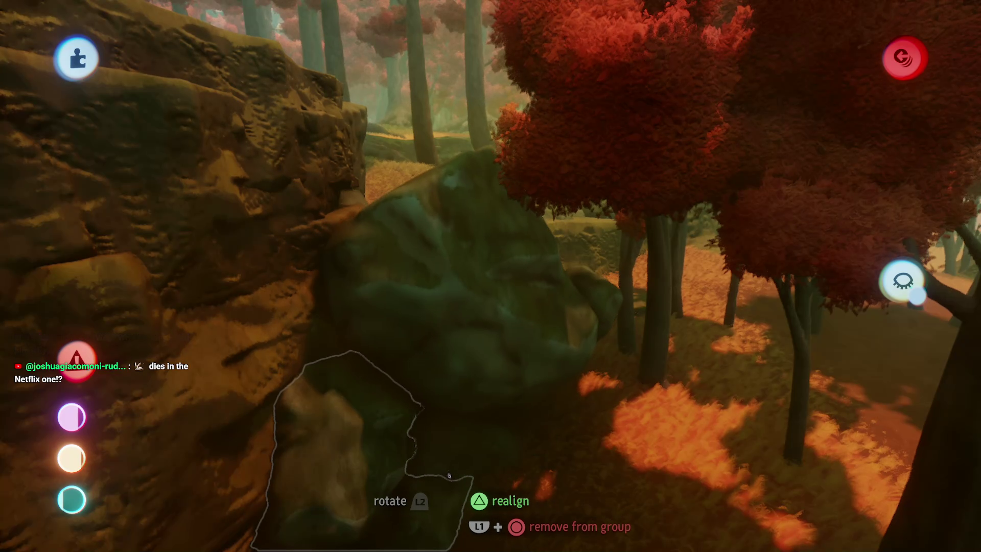
mouse_move(449, 476)
mouse_down()
mouse_move(432, 333)
mouse_move(348, 481)
mouse_up()
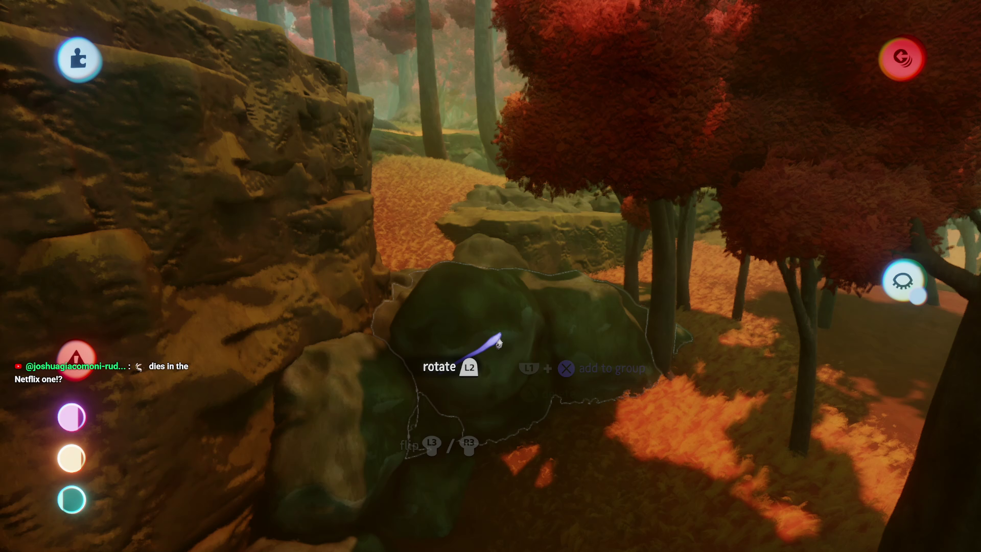
mouse_move(499, 342)
mouse_down()
mouse_move(447, 397)
mouse_move(537, 371)
mouse_move(460, 365)
mouse_move(419, 377)
mouse_move(427, 373)
mouse_move(394, 362)
mouse_move(417, 340)
mouse_move(373, 358)
mouse_move(472, 233)
mouse_move(474, 382)
mouse_move(462, 363)
mouse_move(470, 378)
mouse_move(479, 349)
mouse_up()
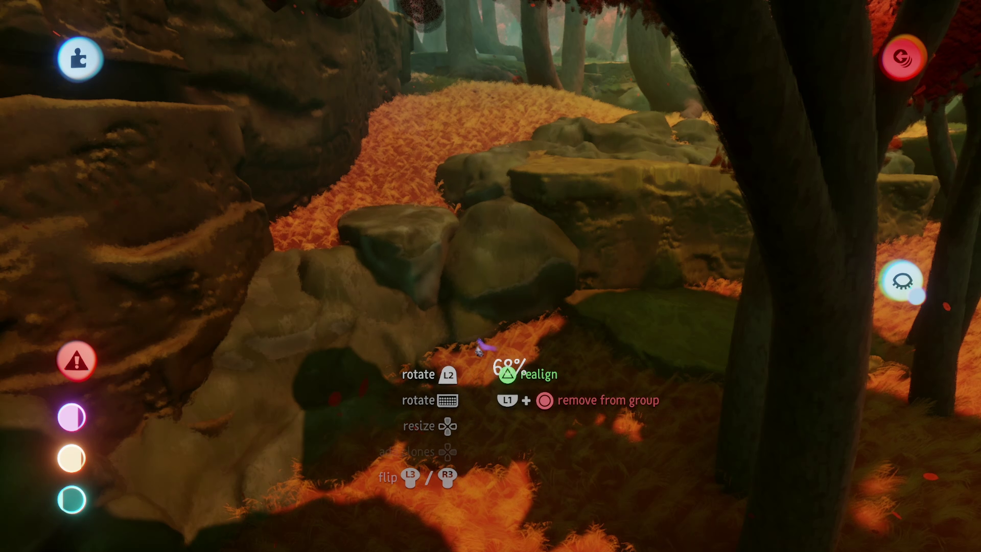
mouse_move(413, 262)
mouse_down()
mouse_move(392, 240)
mouse_move(396, 332)
mouse_move(461, 257)
mouse_move(448, 257)
mouse_move(464, 278)
mouse_up()
mouse_move(388, 274)
mouse_down()
mouse_move(450, 286)
mouse_move(463, 200)
mouse_move(379, 327)
mouse_move(471, 229)
mouse_move(480, 271)
mouse_move(532, 242)
mouse_up()
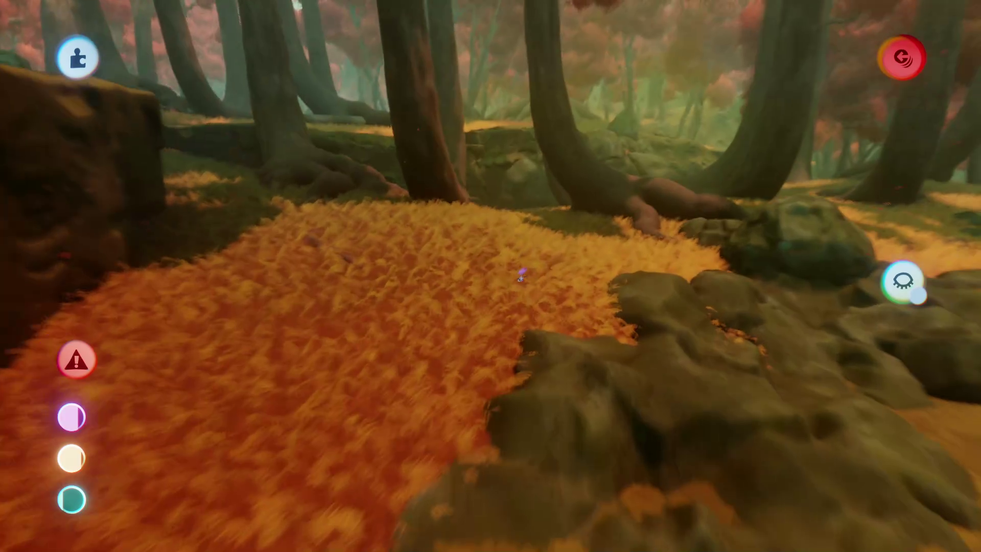
key(w)
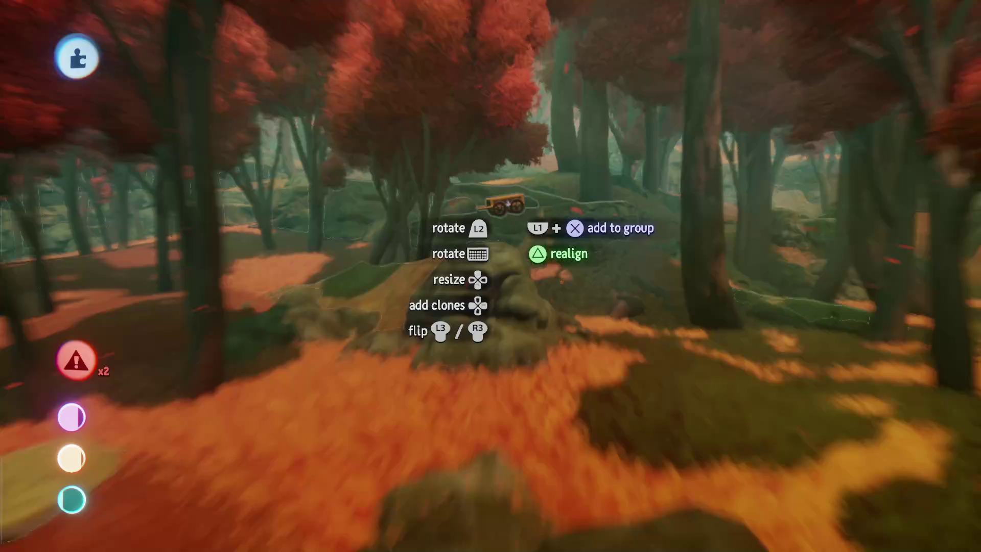
- Carry the wooden cart onto the grassy slope beneath the big tree, near the mossy boulder
mouse_move(507, 205)
mouse_down()
mouse_move(493, 213)
mouse_move(492, 284)
mouse_move(482, 300)
mouse_move(475, 298)
mouse_move(485, 279)
mouse_move(441, 226)
mouse_move(468, 267)
mouse_move(489, 269)
mouse_move(490, 247)
mouse_move(505, 254)
mouse_move(498, 263)
mouse_move(495, 202)
mouse_move(507, 223)
mouse_move(492, 281)
mouse_move(506, 287)
mouse_move(478, 279)
mouse_move(502, 297)
mouse_move(487, 297)
mouse_move(499, 241)
mouse_move(467, 290)
mouse_move(467, 233)
mouse_move(432, 274)
mouse_move(455, 339)
mouse_up()
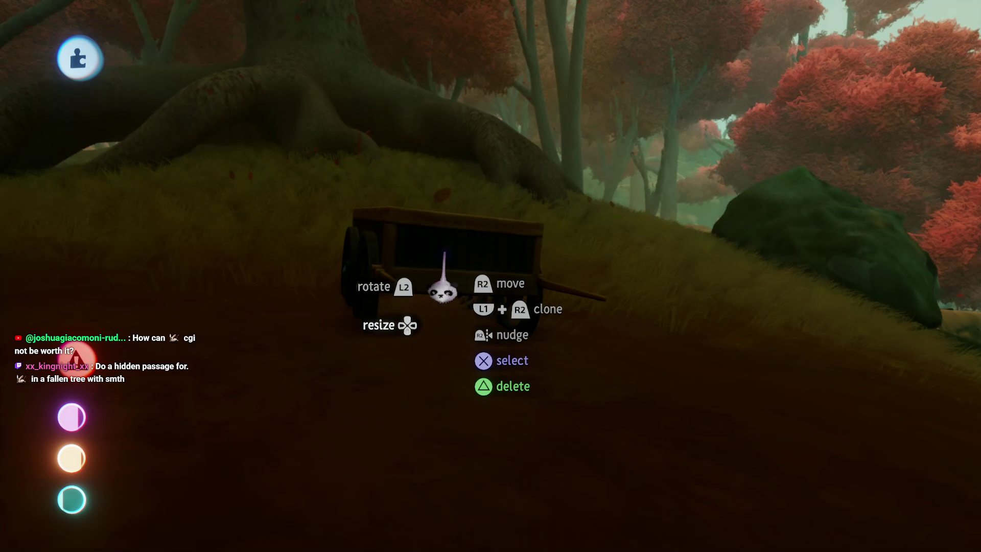
- Set the loose wheel back on the ground and stand the cart upright on the slope
mouse_move(458, 255)
mouse_down()
mouse_move(440, 320)
mouse_move(420, 249)
mouse_up()
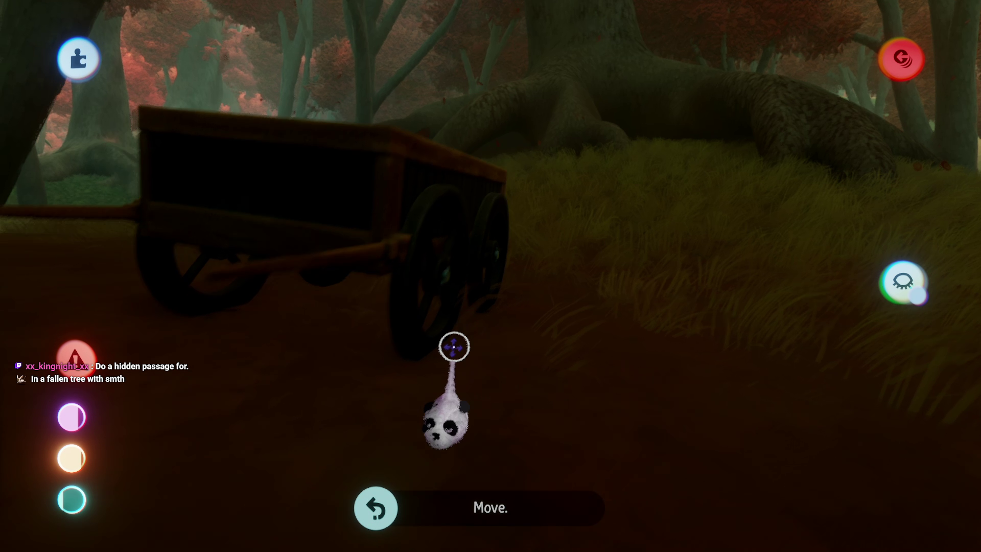
drag(454, 347, 443, 332)
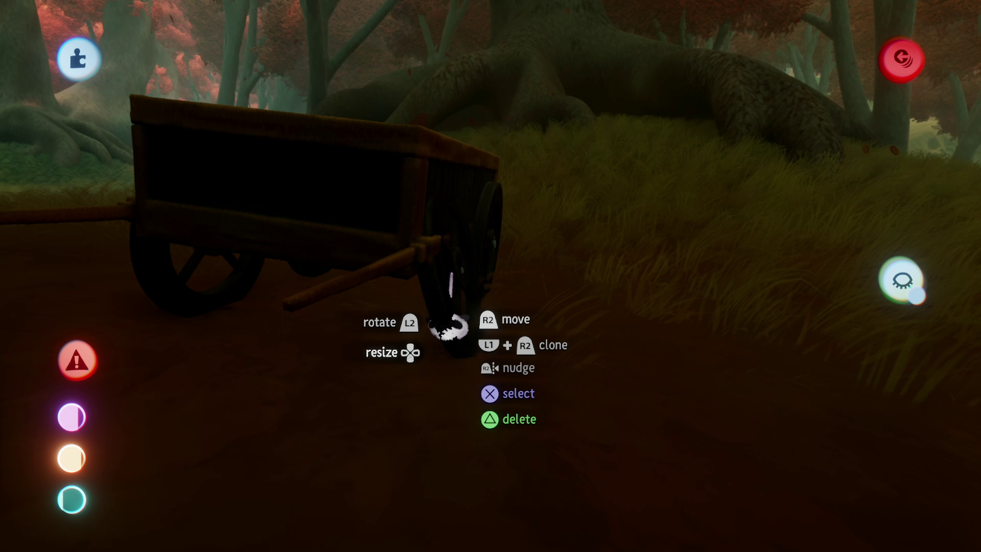
drag(498, 345, 495, 365)
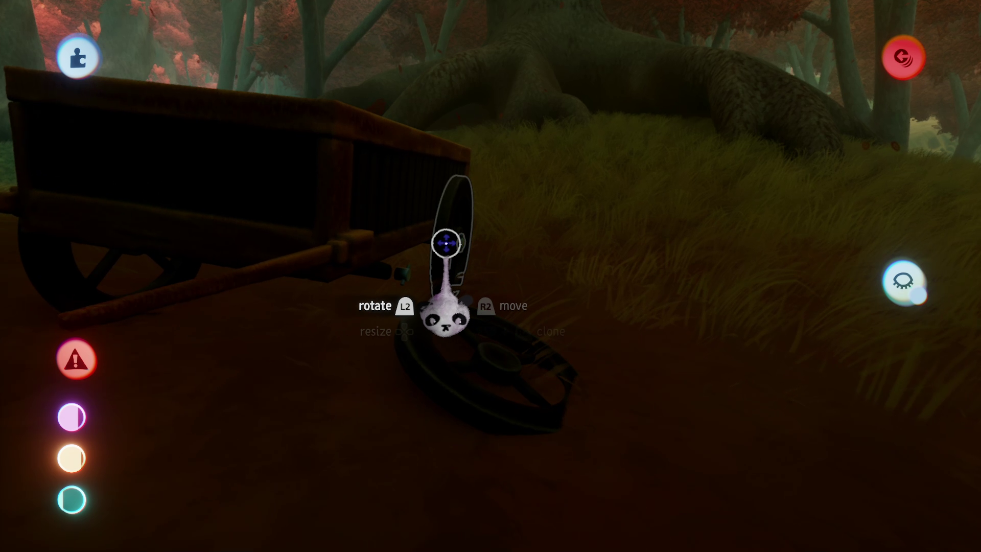
drag(492, 312, 452, 235)
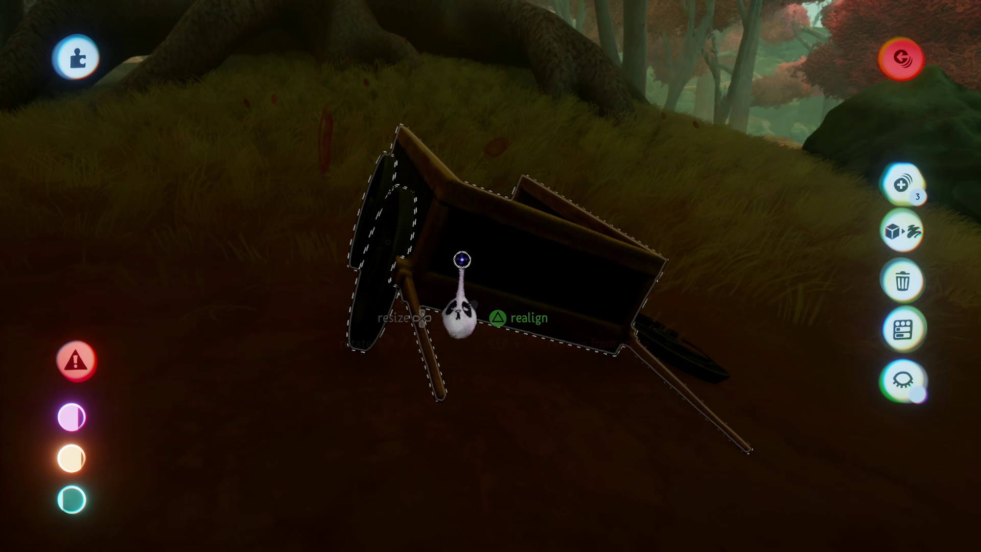
mouse_move(456, 353)
mouse_down()
mouse_move(455, 314)
mouse_move(458, 326)
mouse_up()
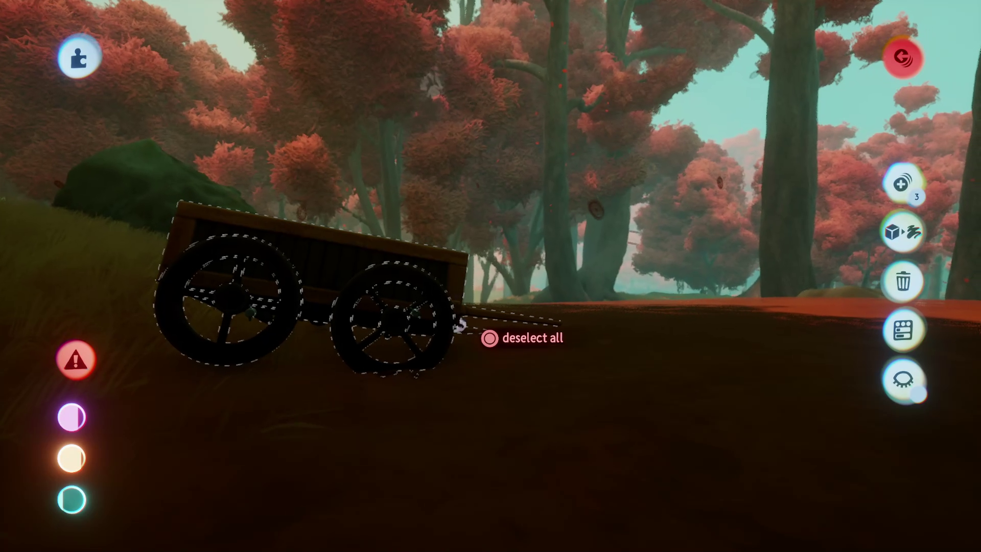
- Clear the selection on the cart
key(Escape)
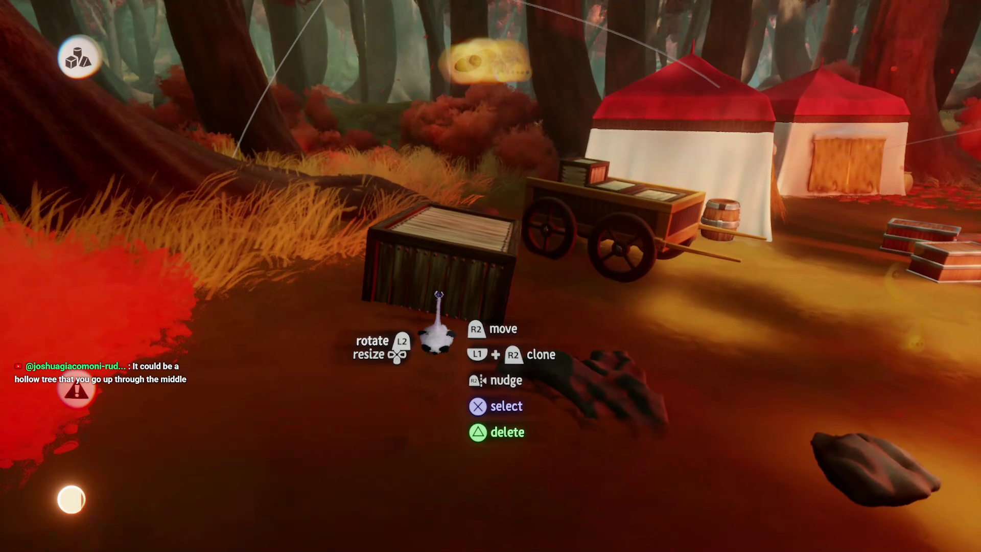
- Drop the crate beside the tent, then select both barrels and carry them into the forest
key(Escape)
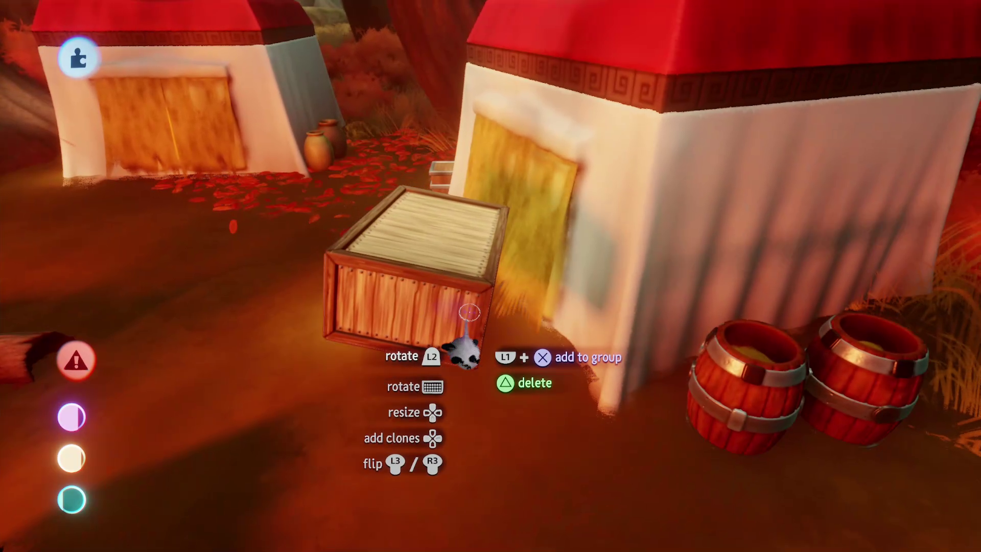
drag(469, 313, 469, 312)
click(698, 403)
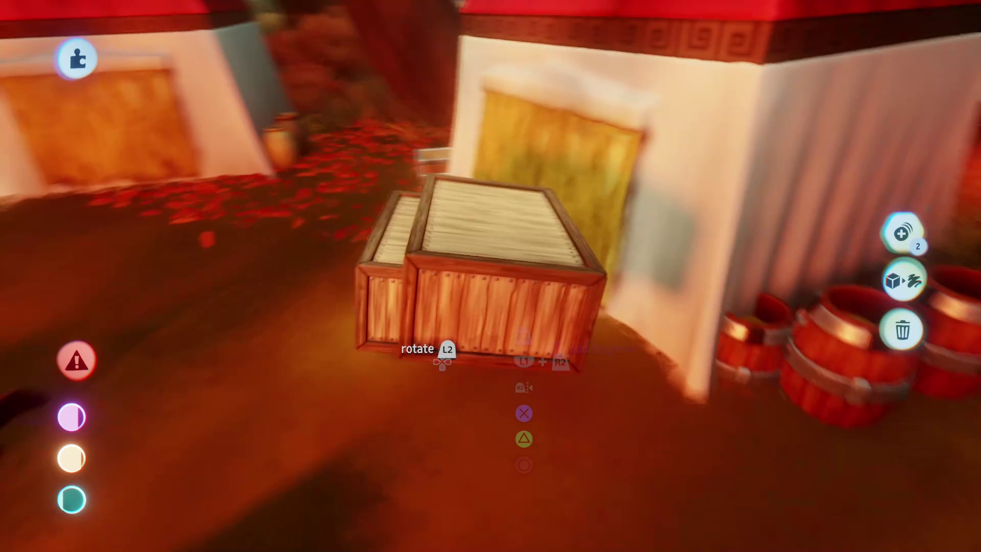
mouse_move(442, 361)
mouse_down()
mouse_move(478, 256)
mouse_move(498, 323)
mouse_move(439, 332)
mouse_move(455, 244)
mouse_move(499, 201)
mouse_move(489, 187)
mouse_move(460, 258)
mouse_move(487, 206)
mouse_move(479, 189)
mouse_move(479, 255)
mouse_move(476, 209)
mouse_move(435, 322)
mouse_up()
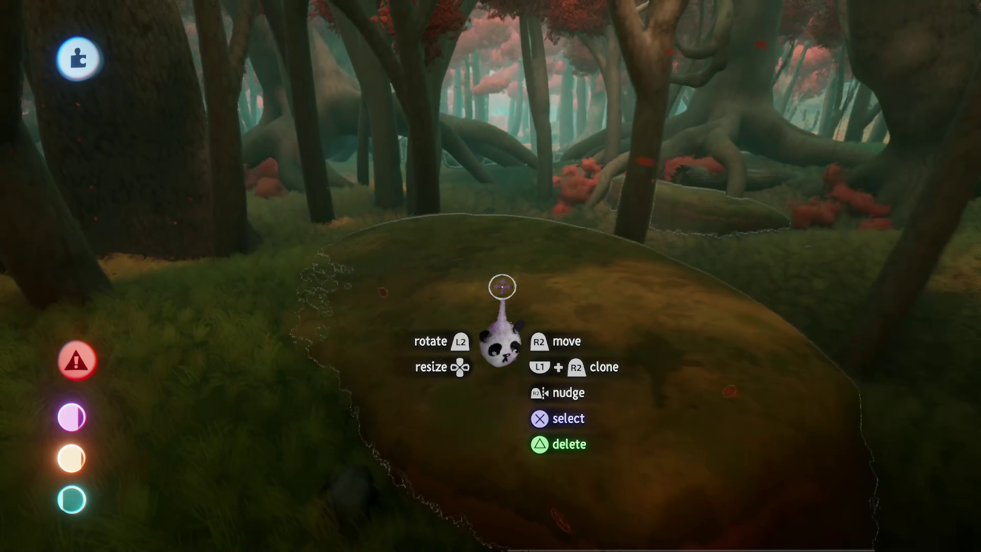
- Open the large mossy rock among the tree trunks for sculpting
click(491, 295)
- Leave sculpt mode and sink the mossy rock lower into the grassy ground
key(Escape)
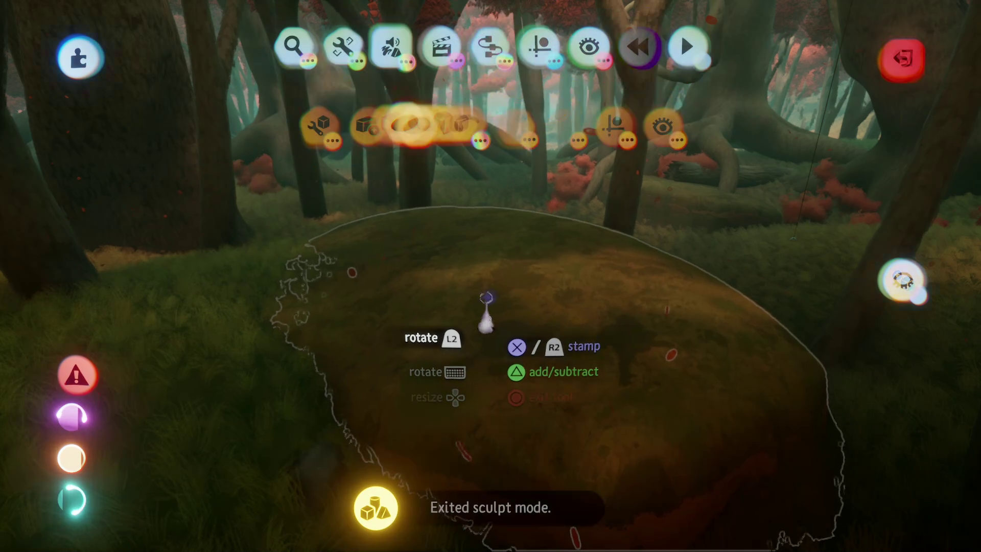
drag(471, 294, 475, 337)
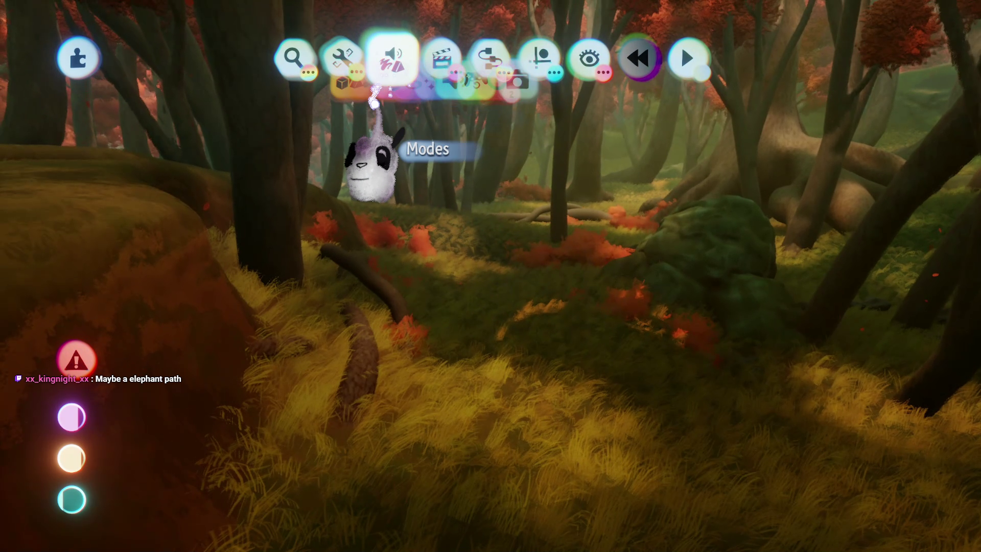
click(381, 57)
- Paint a long guide stroke across the foreground grass where the trail will run
click(335, 105)
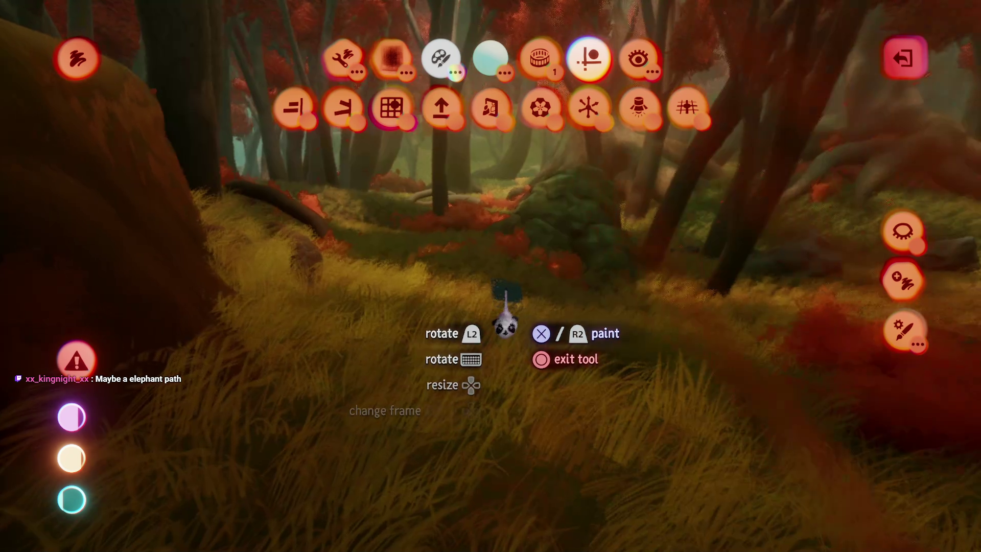
drag(522, 281, 529, 233)
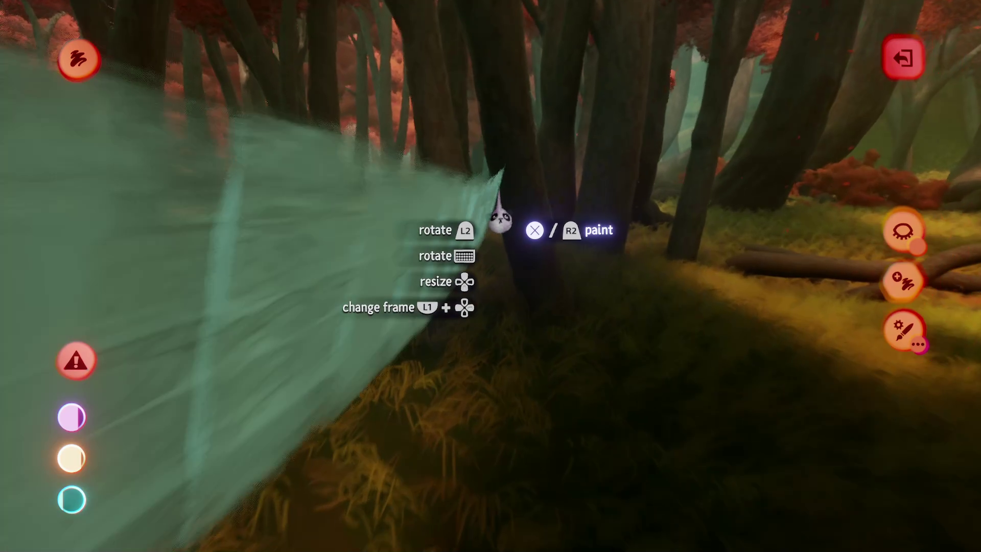
key(Right)
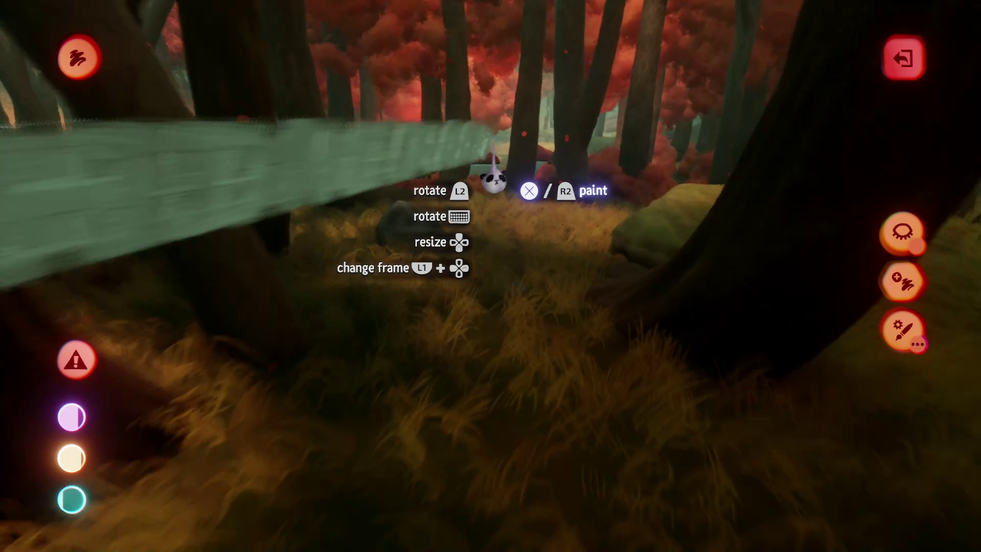
key(Left)
key(Left)
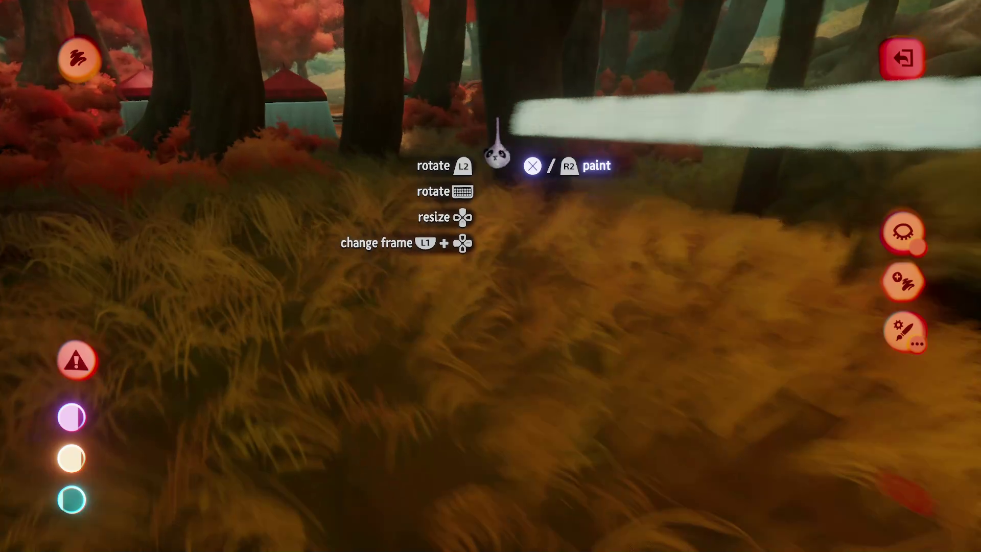
key(Right)
- Fly through the forest past the tents and under the branches to inspect the painted stroke
key(Left)
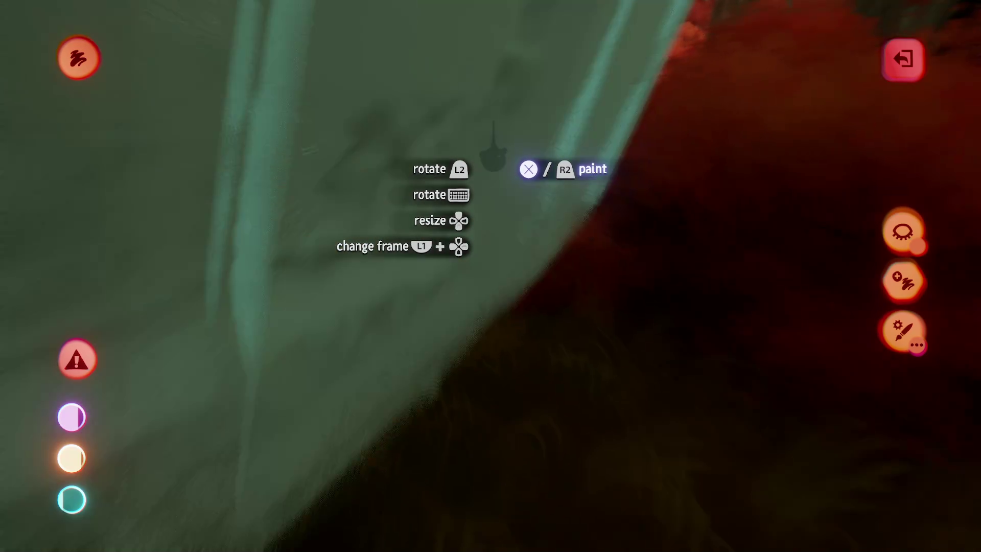
key(Left)
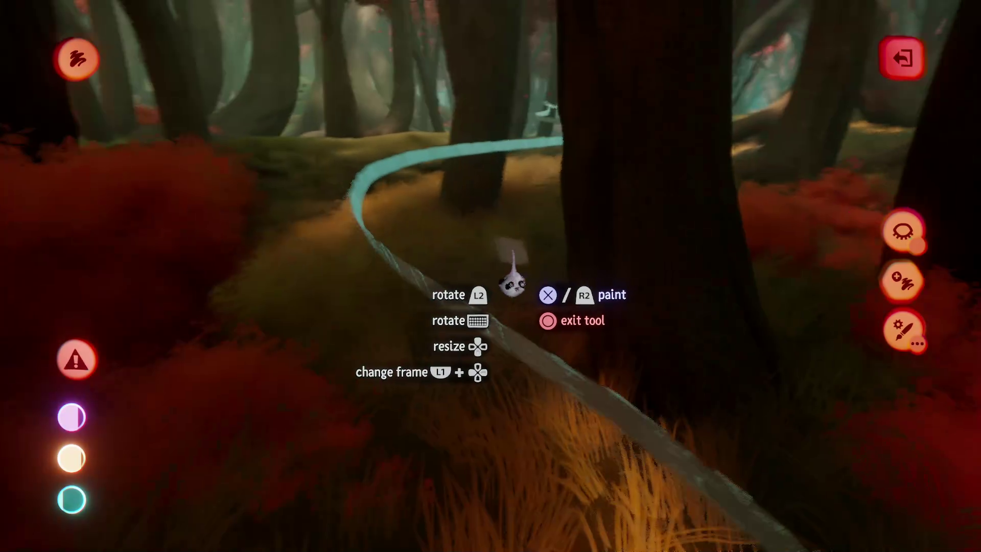
key(Left)
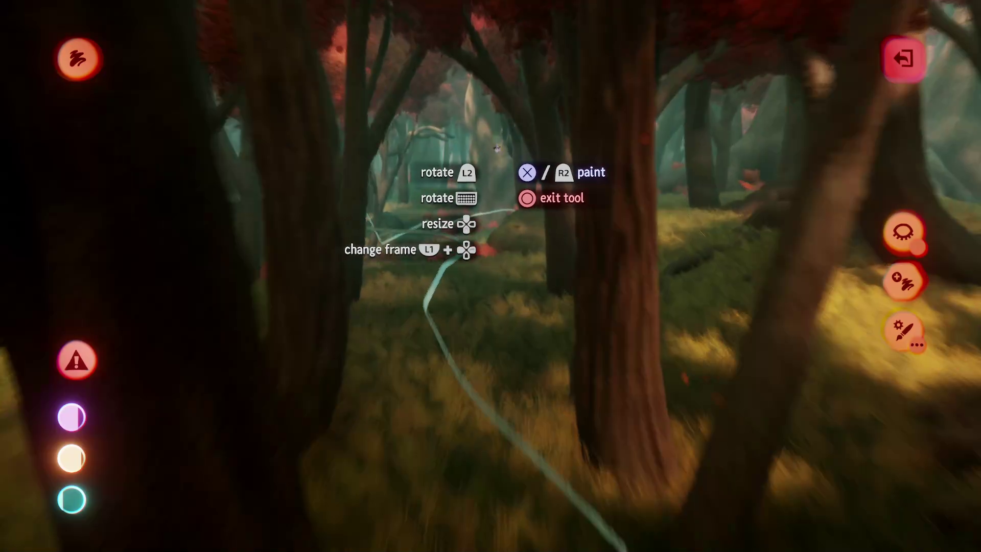
key(Left)
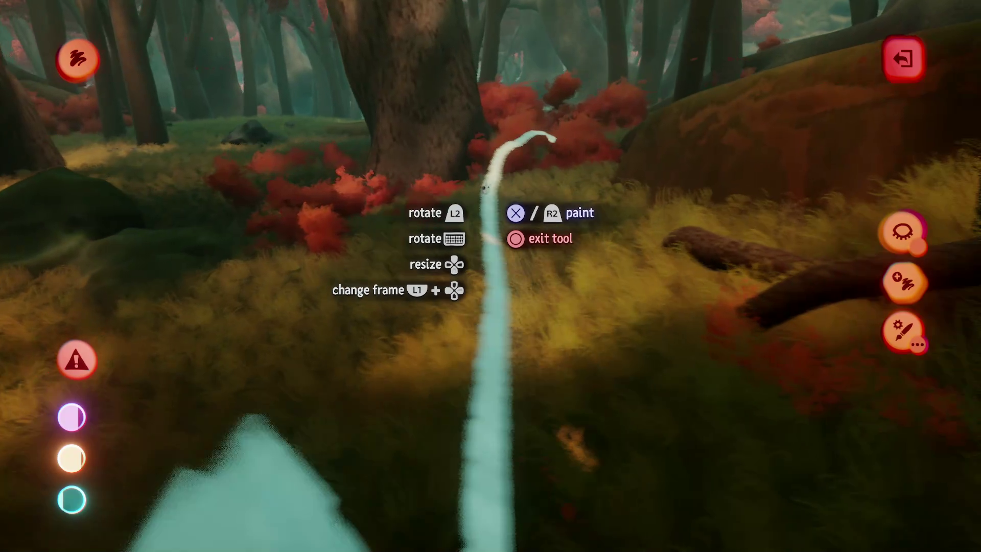
key(Left)
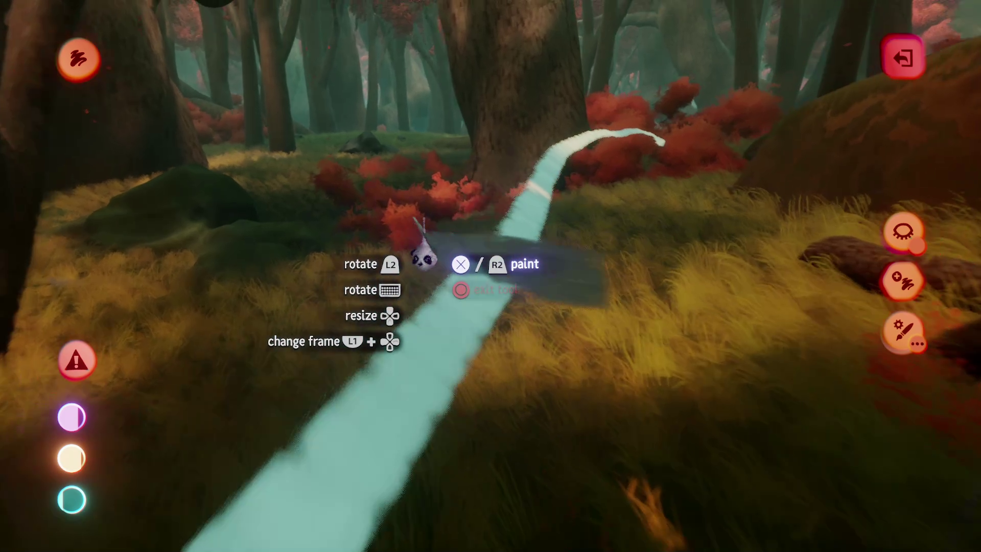
key(Left)
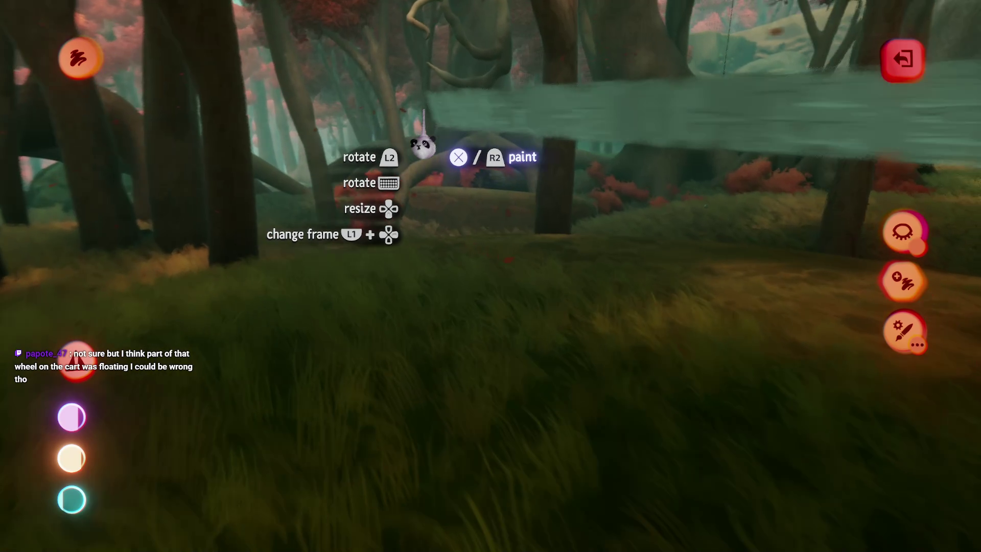
key(Right)
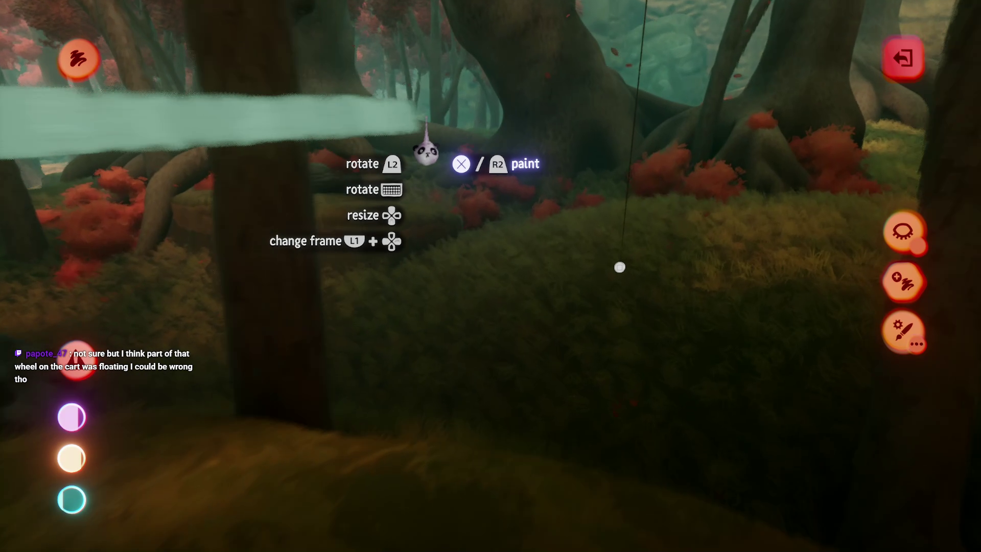
key(Right)
key(Left)
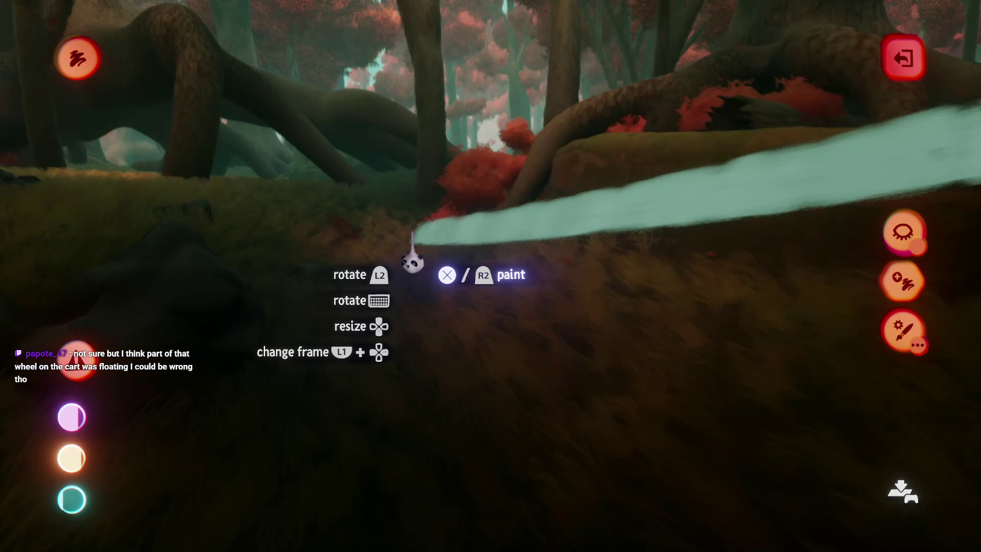
key(Down)
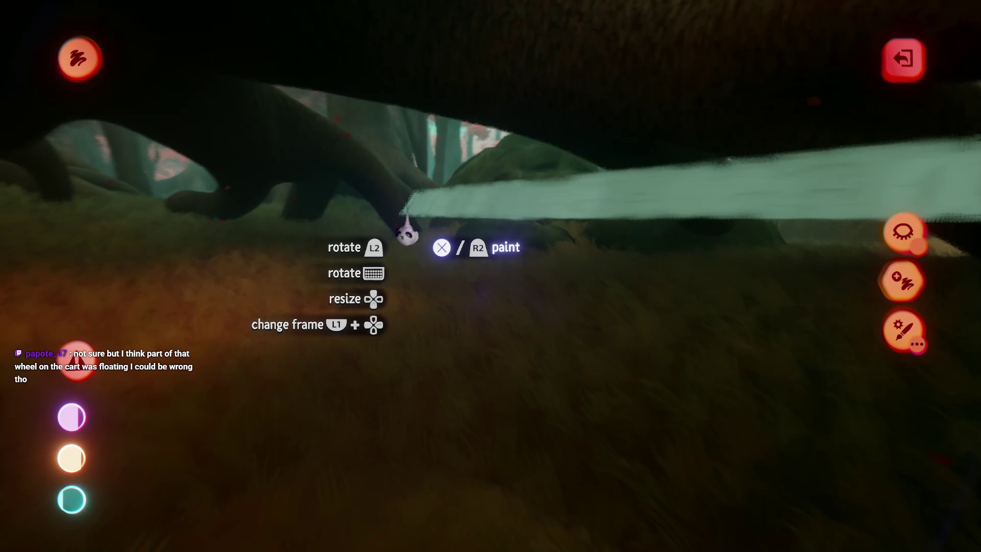
key(Up)
key(Right)
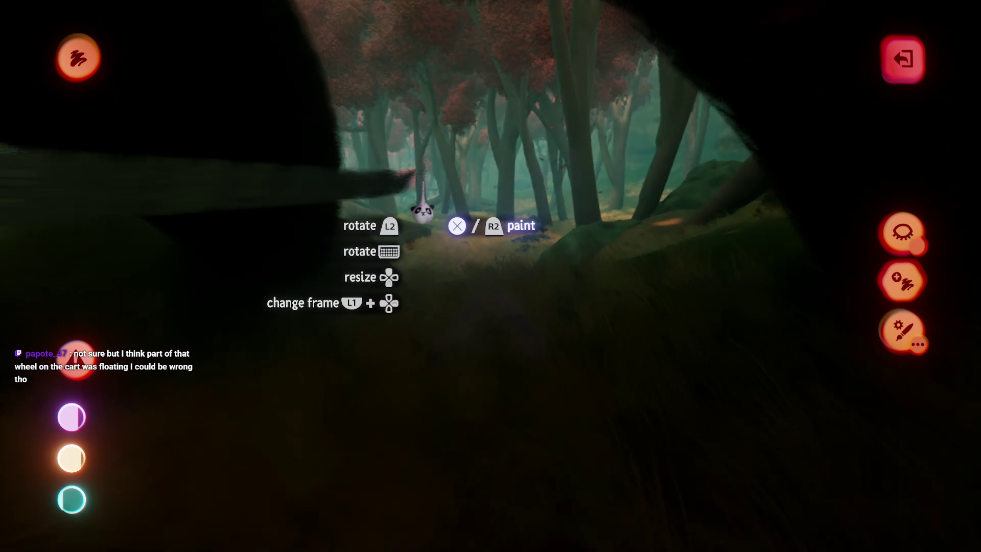
key(Up)
key(Down)
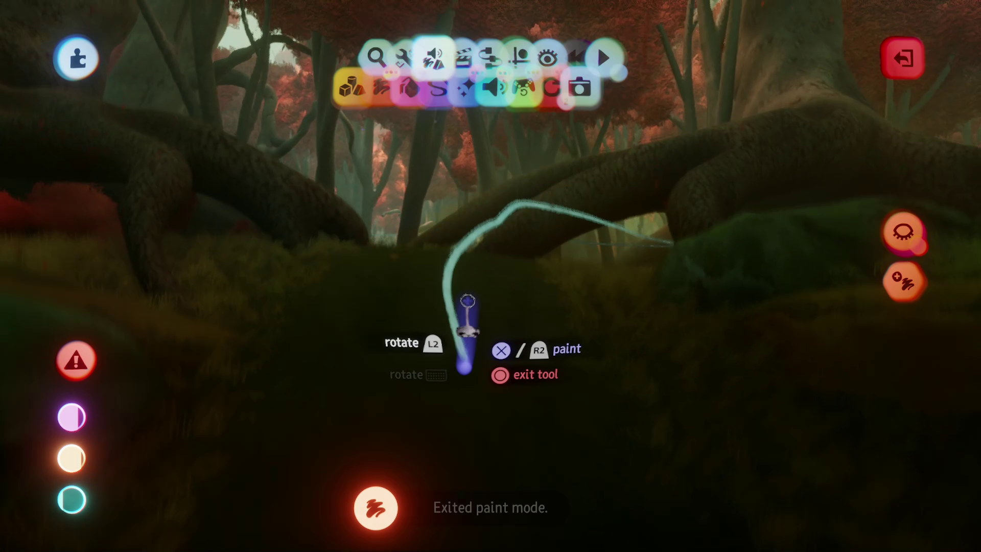
- Raise the stroke's coat Glow to about 31% so the trail glows bright white
click(455, 294)
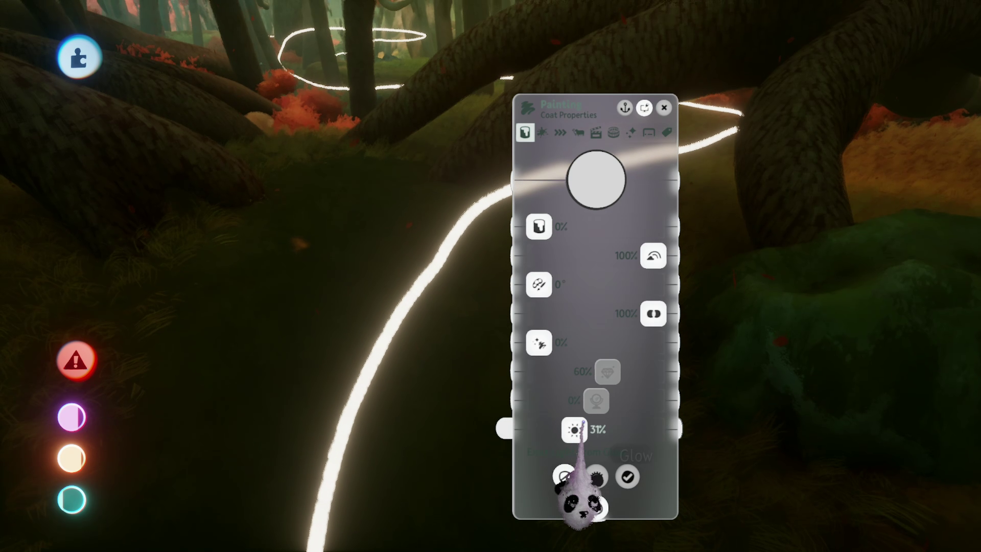
key(Escape)
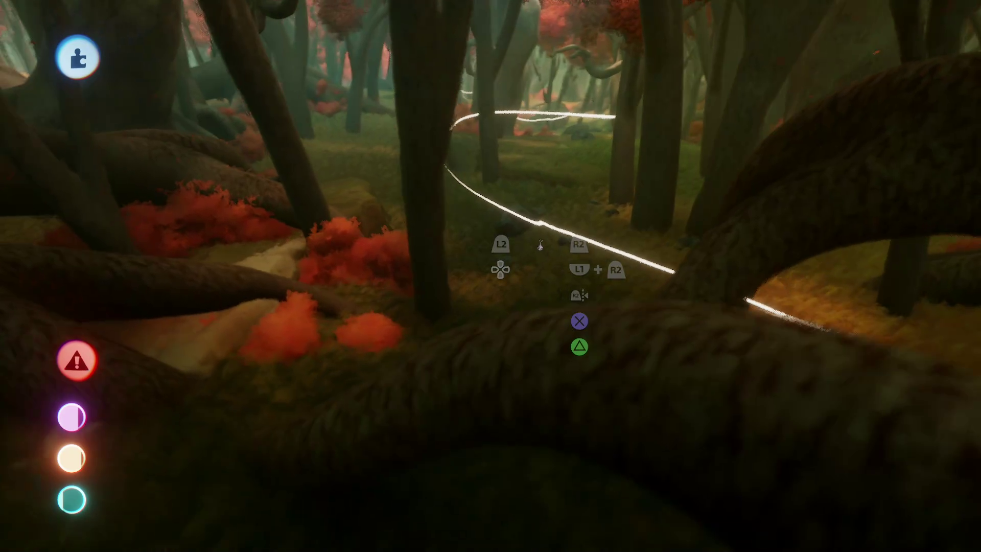
key(Up)
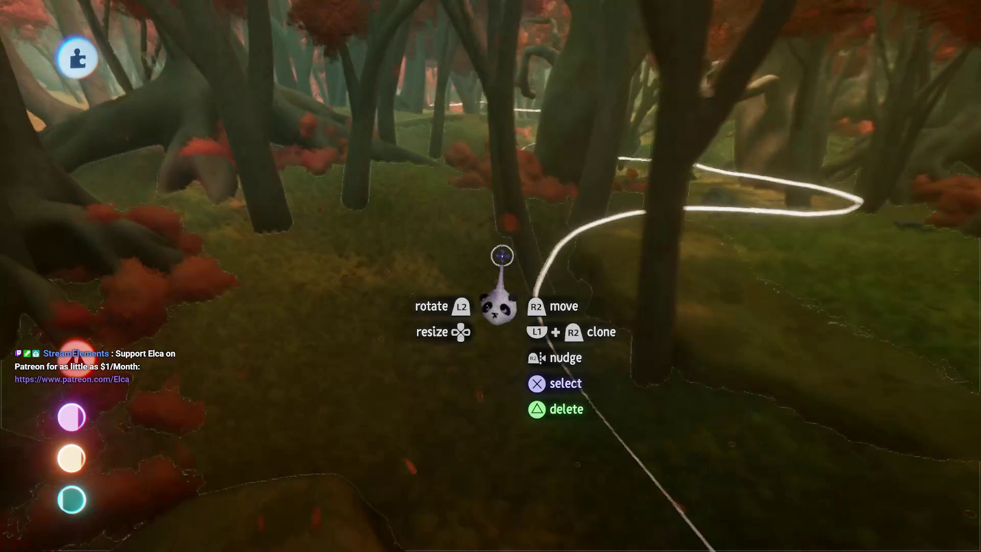
key(Up)
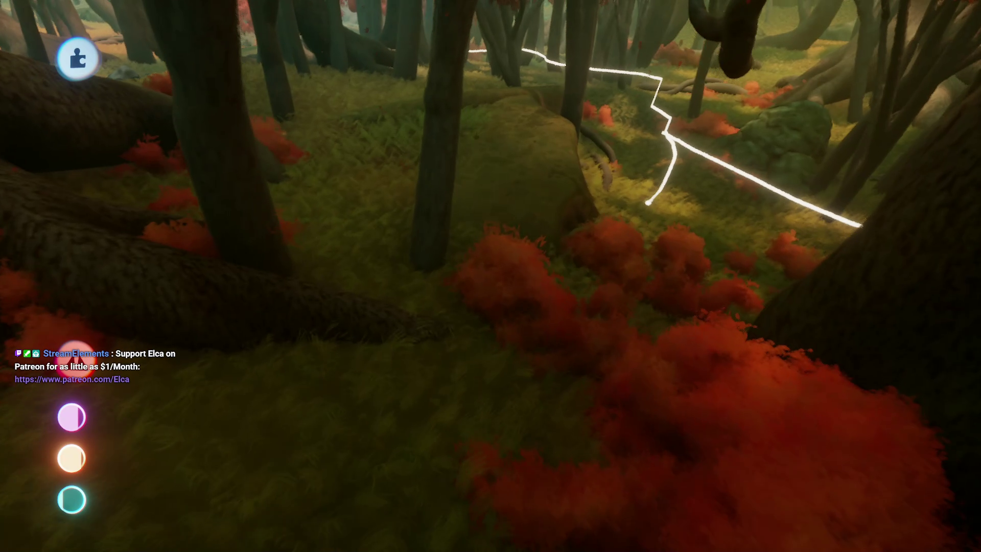
key(Up)
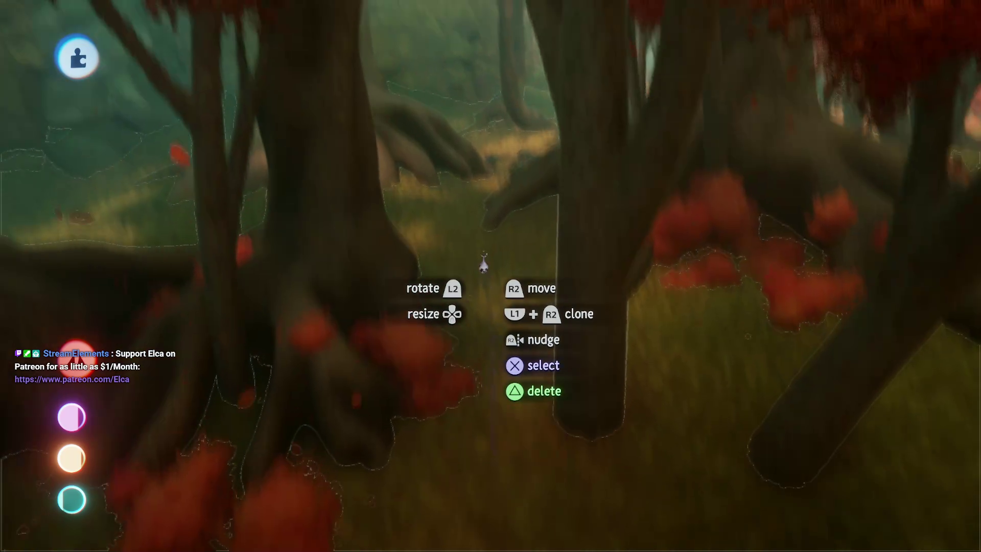
key(Up)
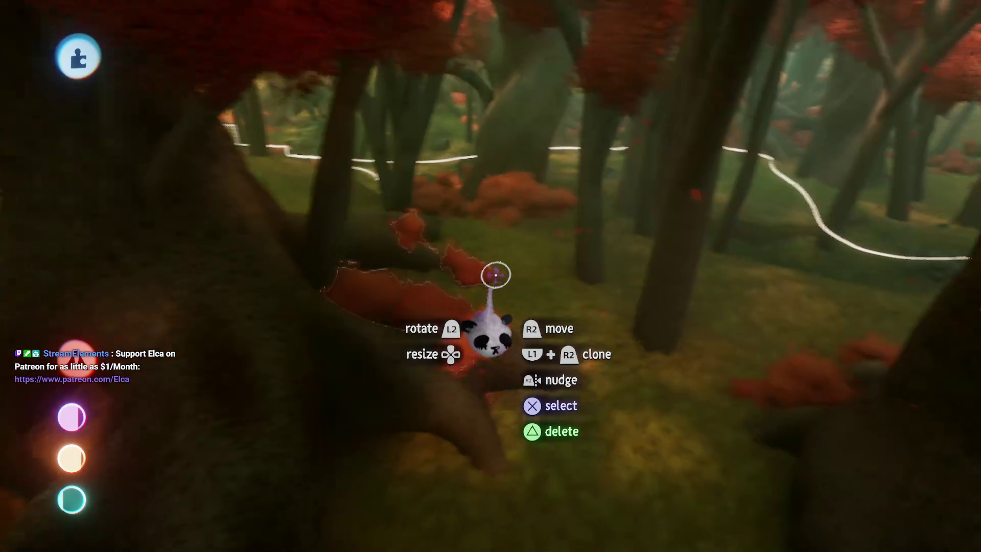
key(Up)
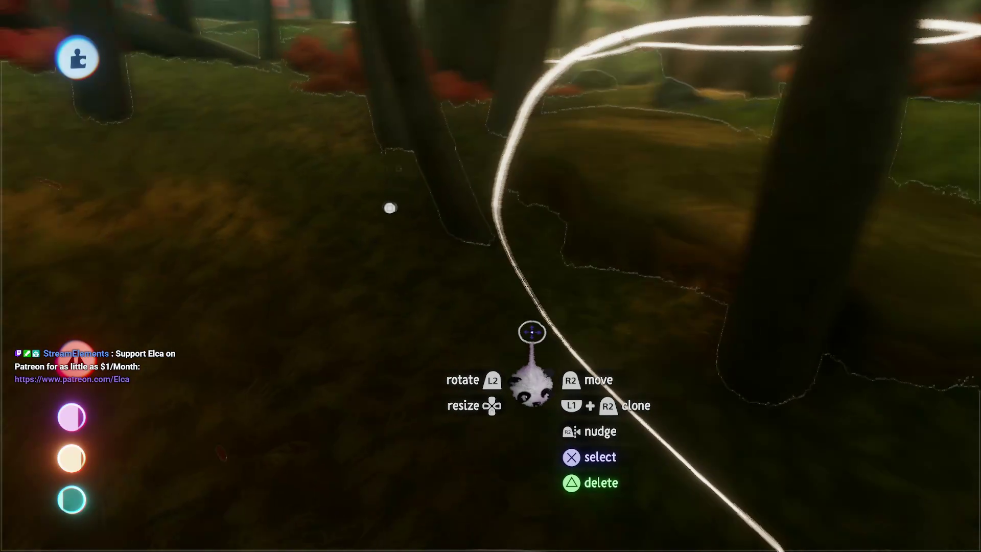
key(Up)
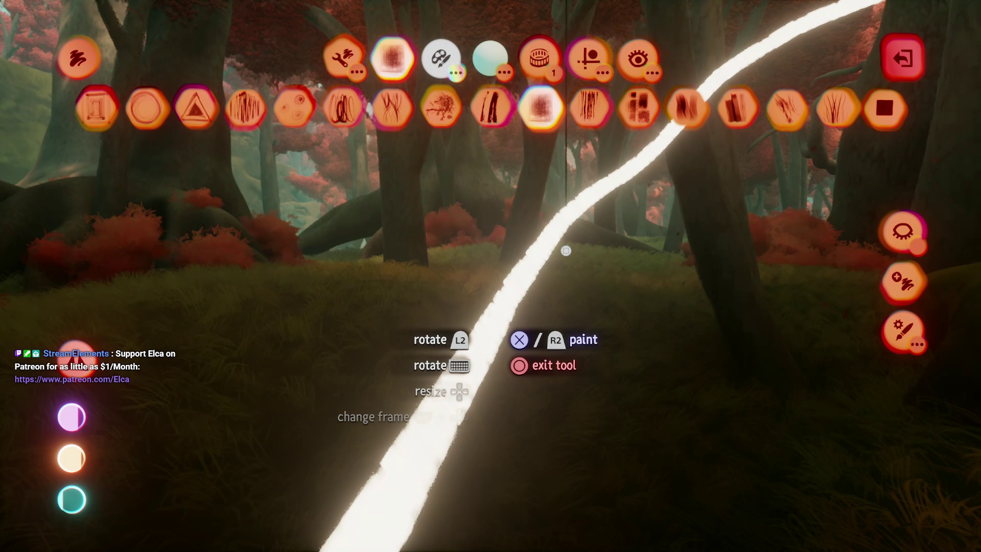
- Draw a new guide stroke low across the grass toward the tree trunks, then exit paint mode
key(Escape)
key(Up)
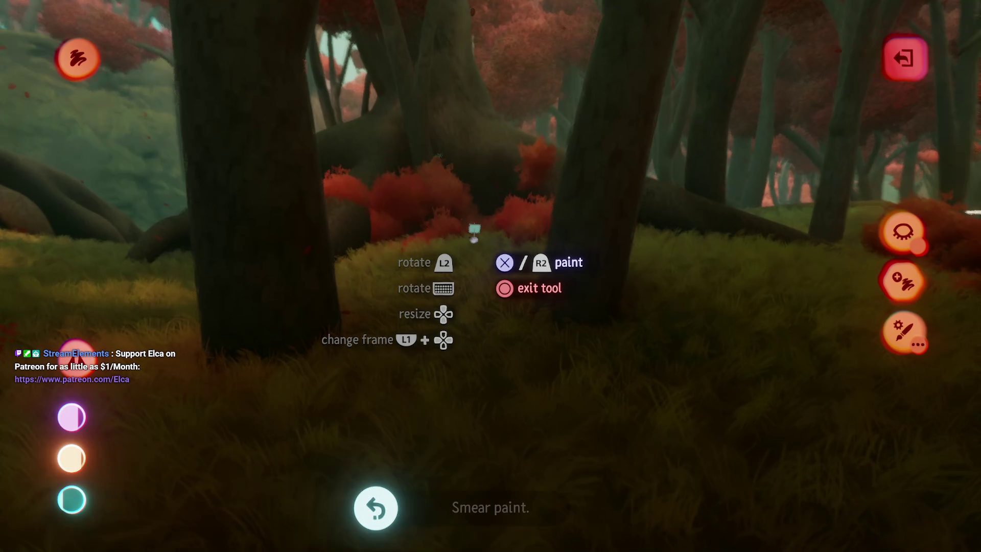
key(Up)
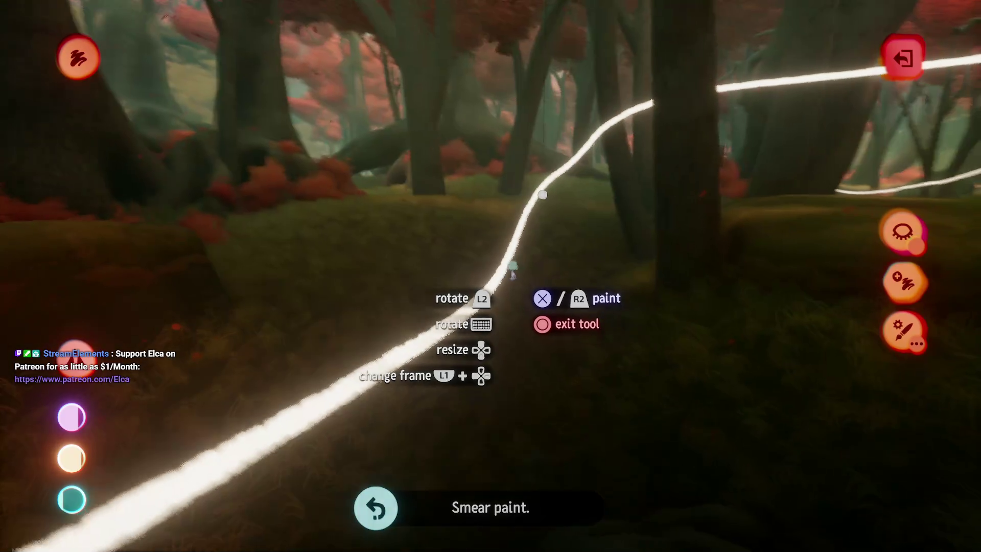
key(Up)
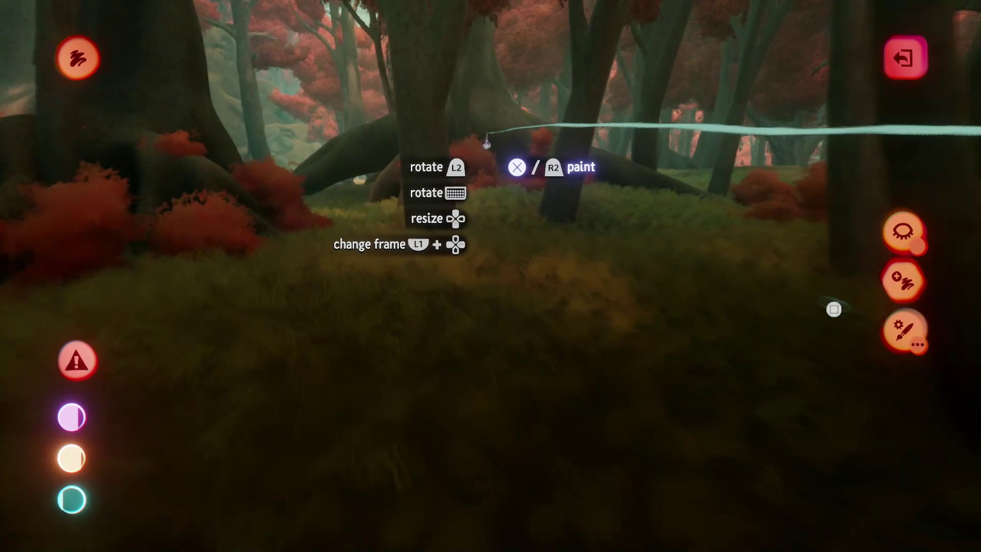
key(Up)
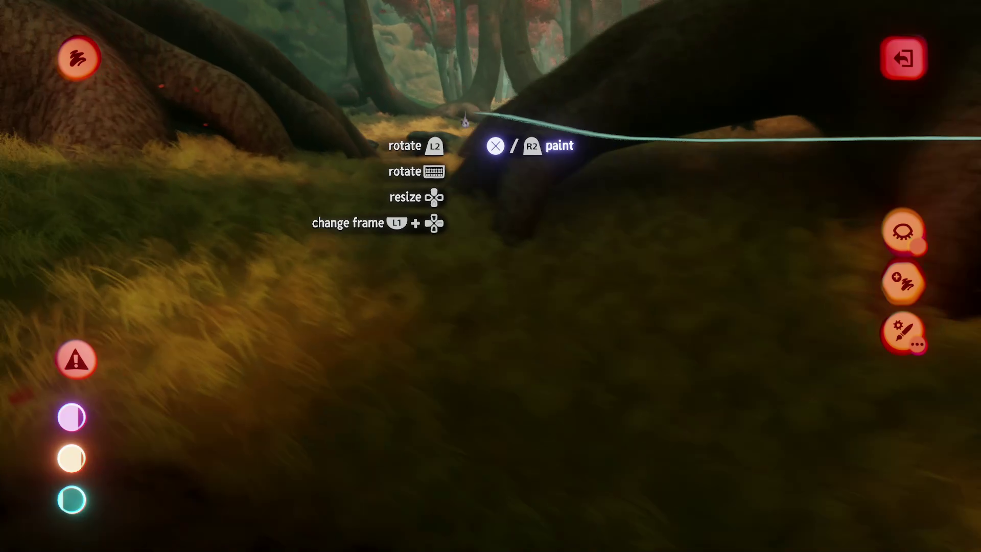
key(Up)
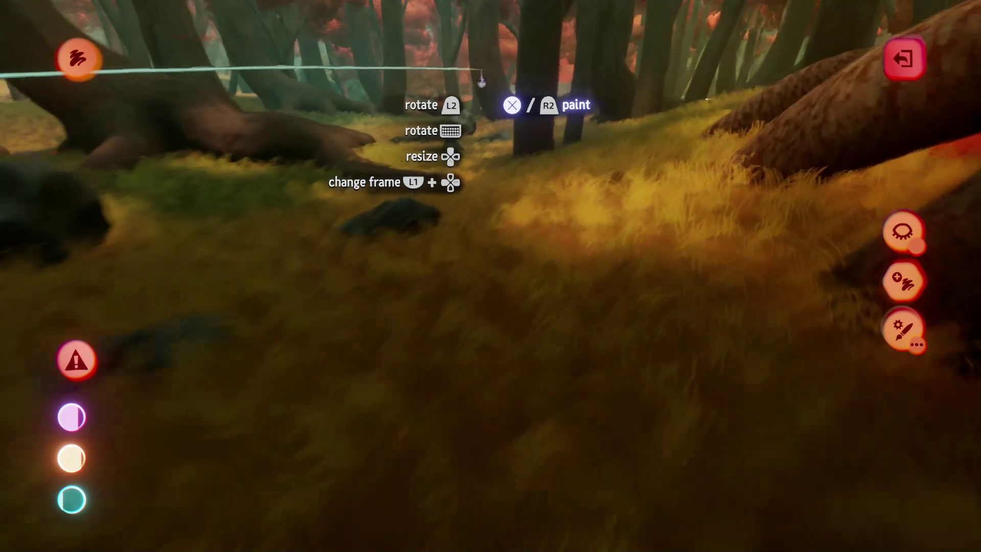
key(Up)
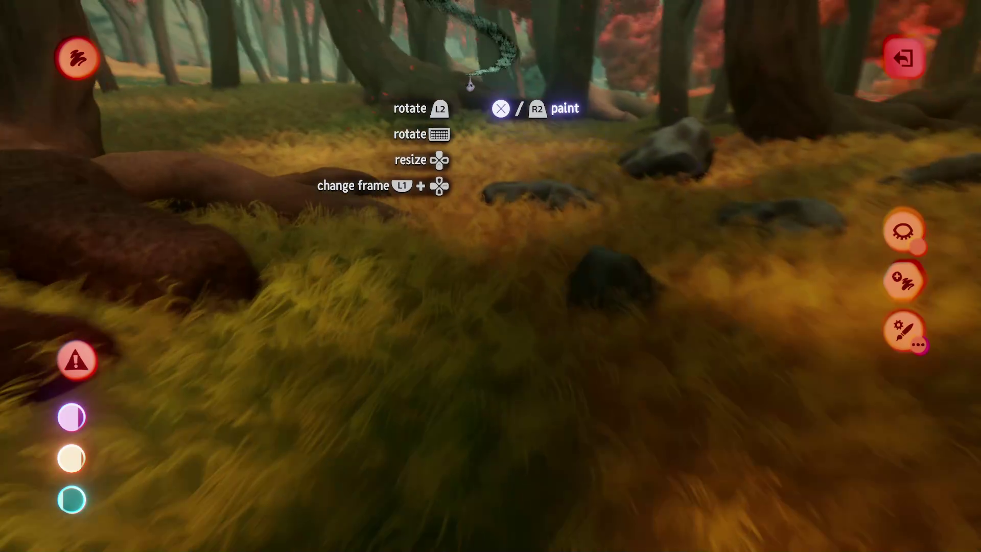
key(Up)
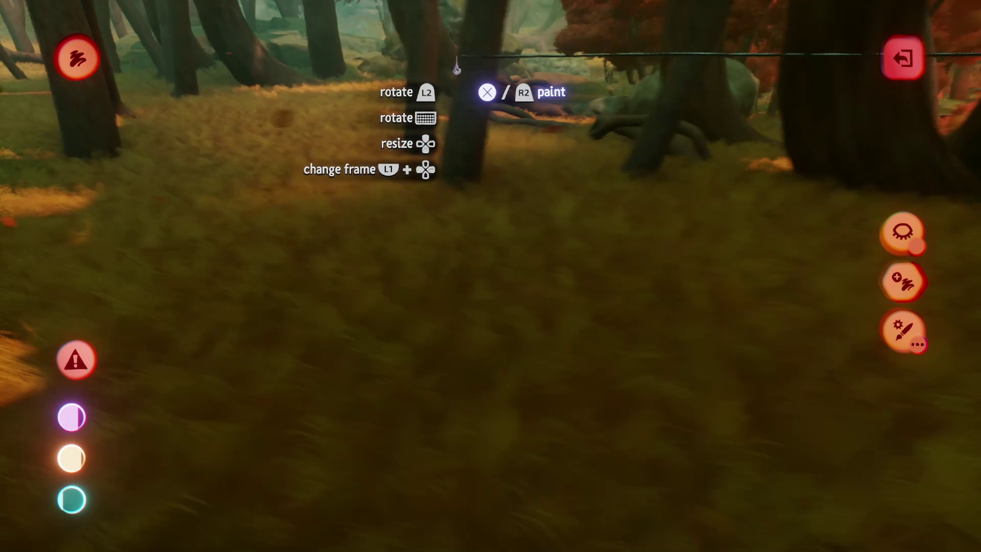
key(Up)
key(Right)
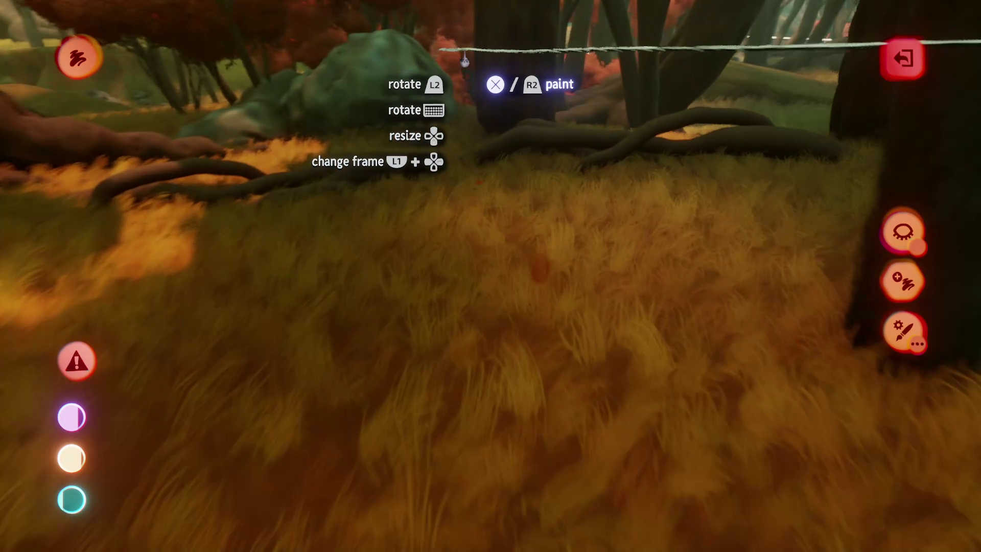
key(Up)
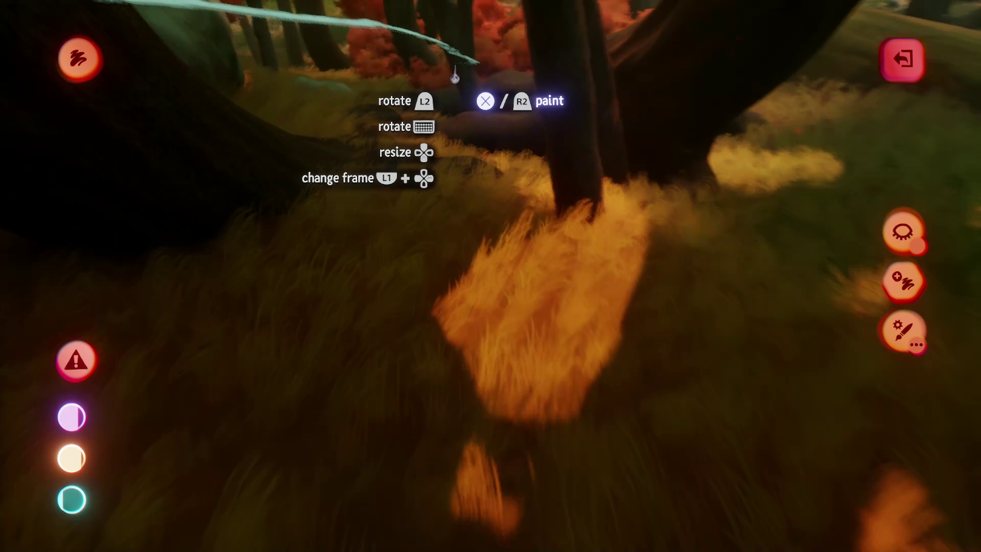
key(Down)
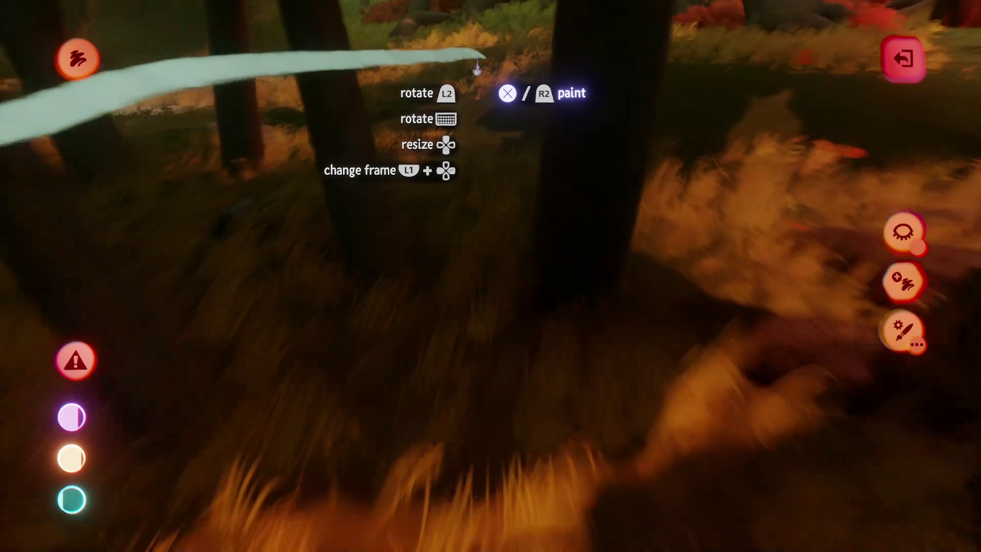
key(Escape)
key(Up)
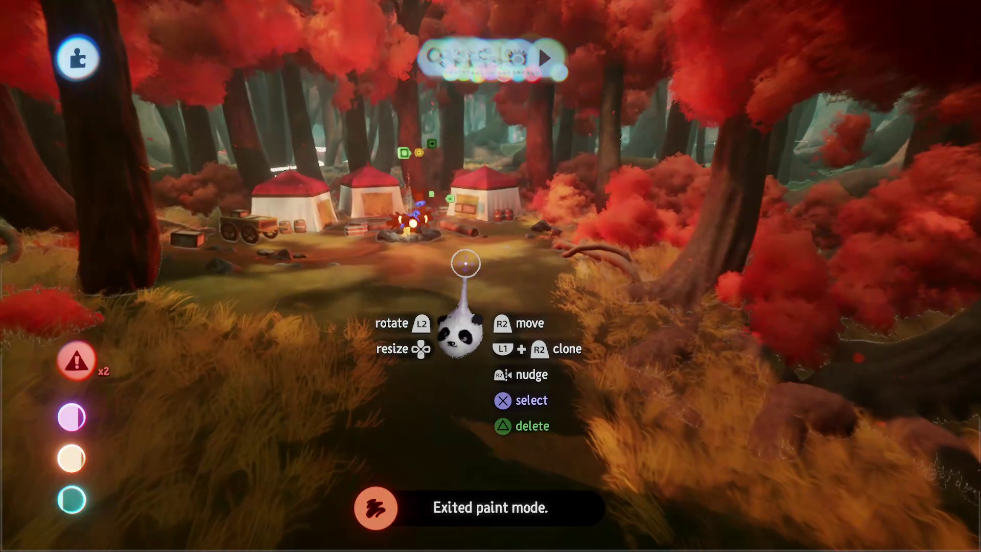
key(Left)
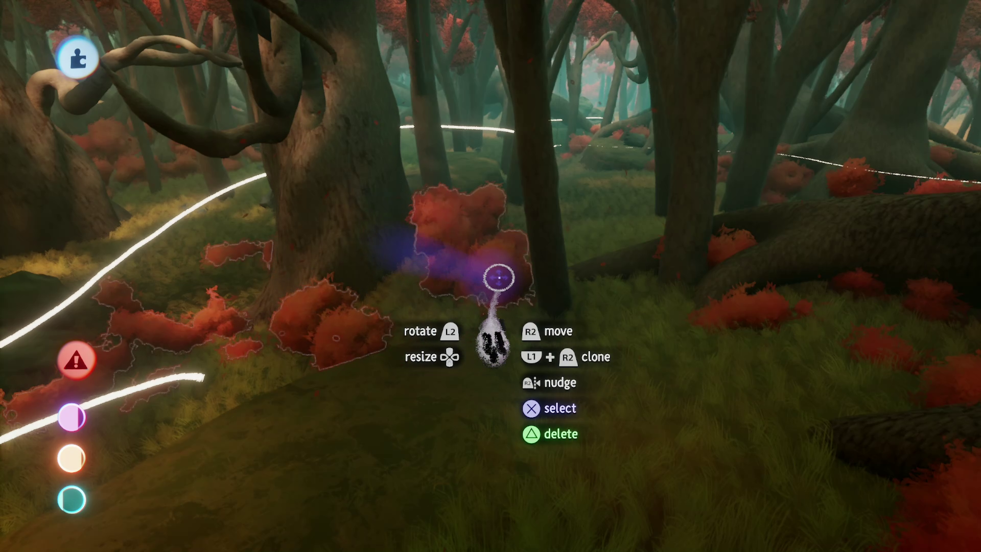
key(Left)
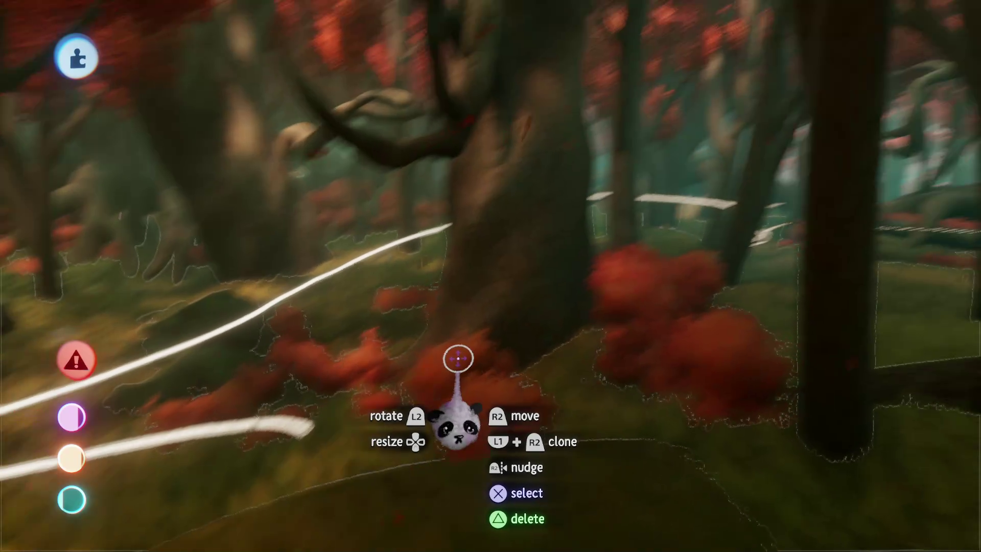
key(Left)
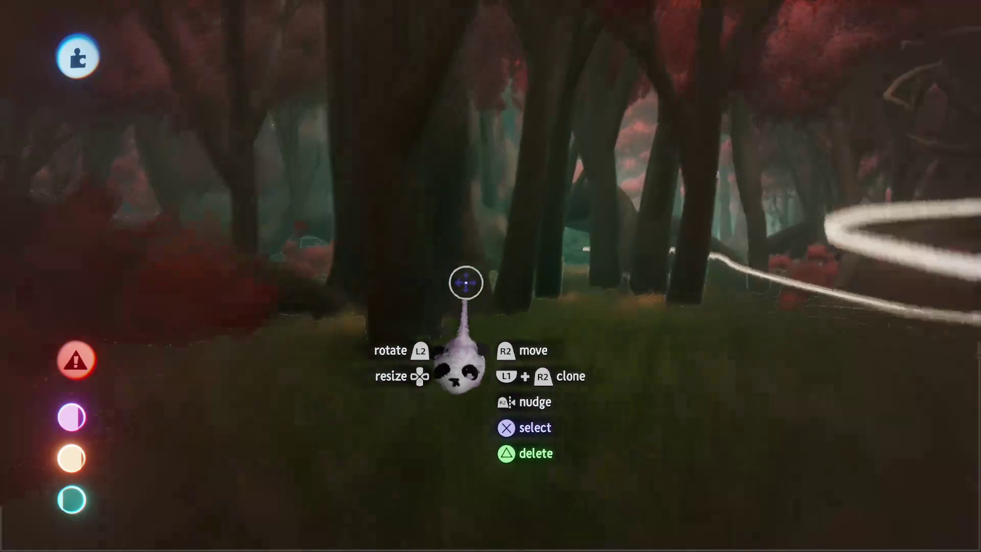
key(Left)
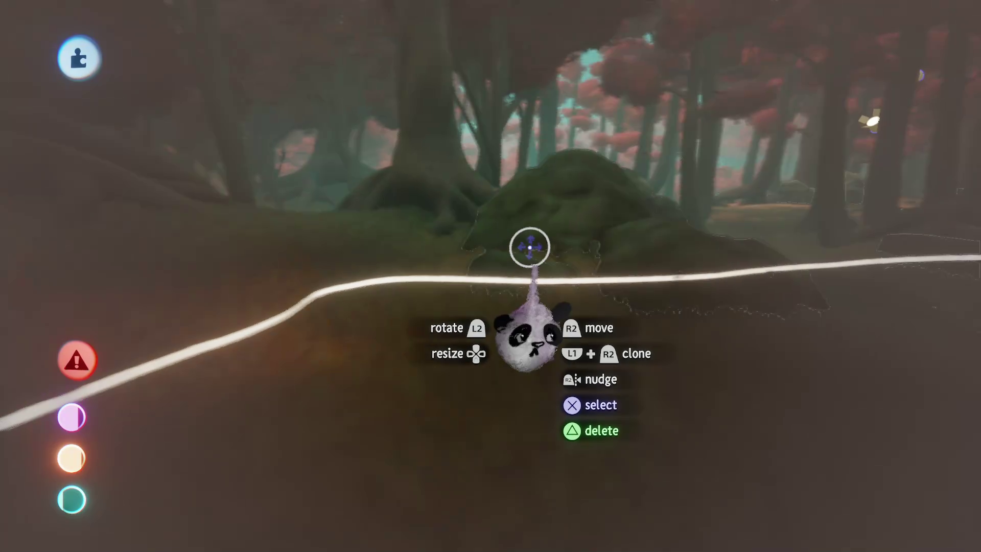
key(Left)
key(Left)
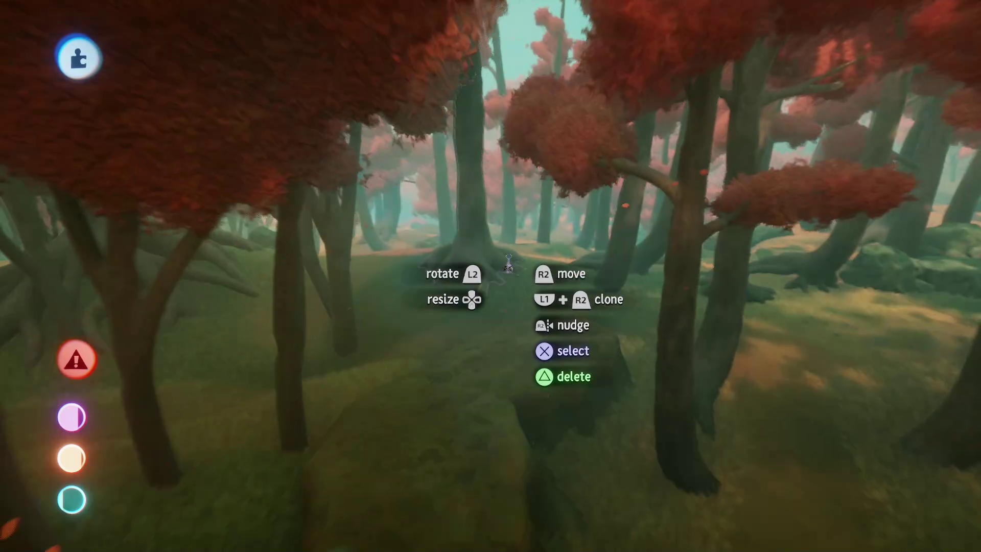
key(Left)
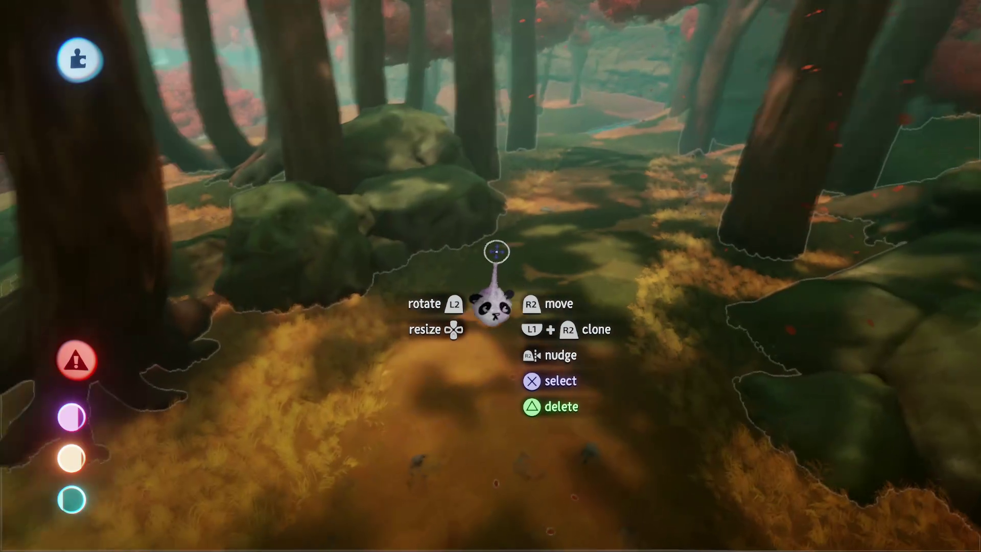
key(Left)
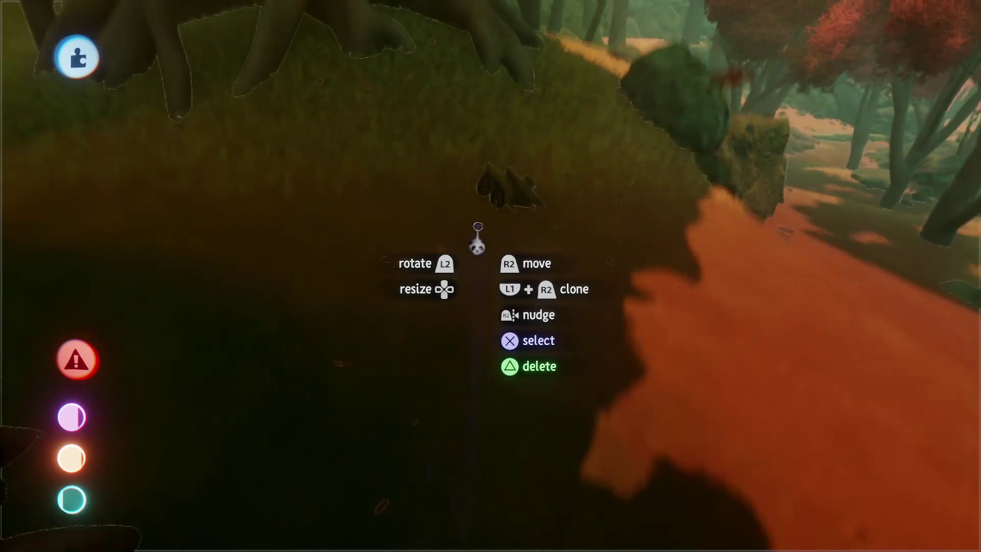
key(Left)
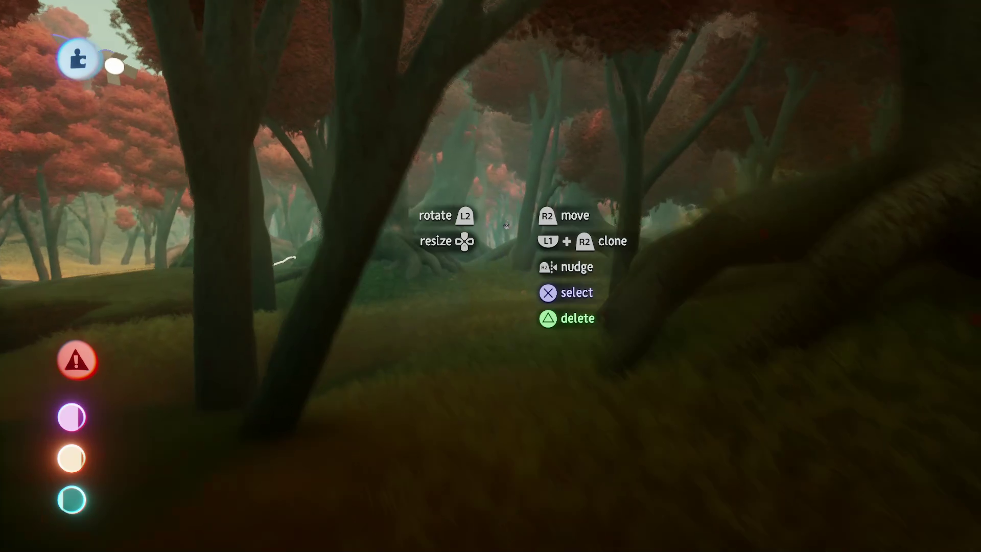
key(Left)
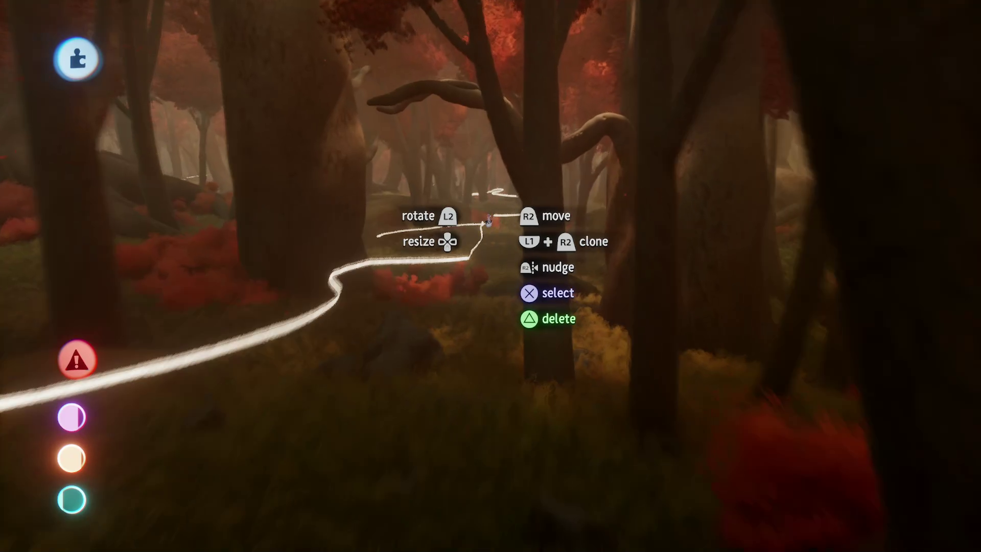
key(Left)
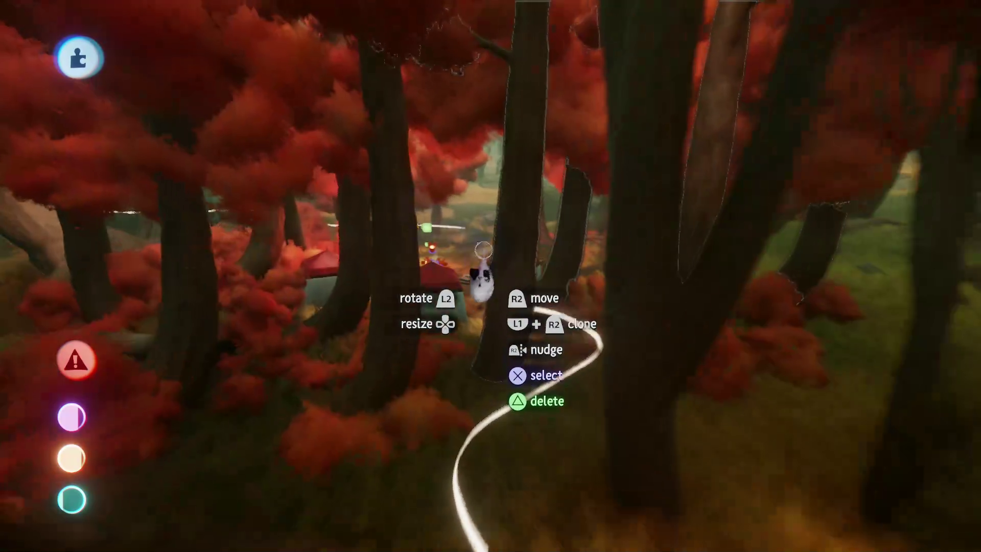
key(Left)
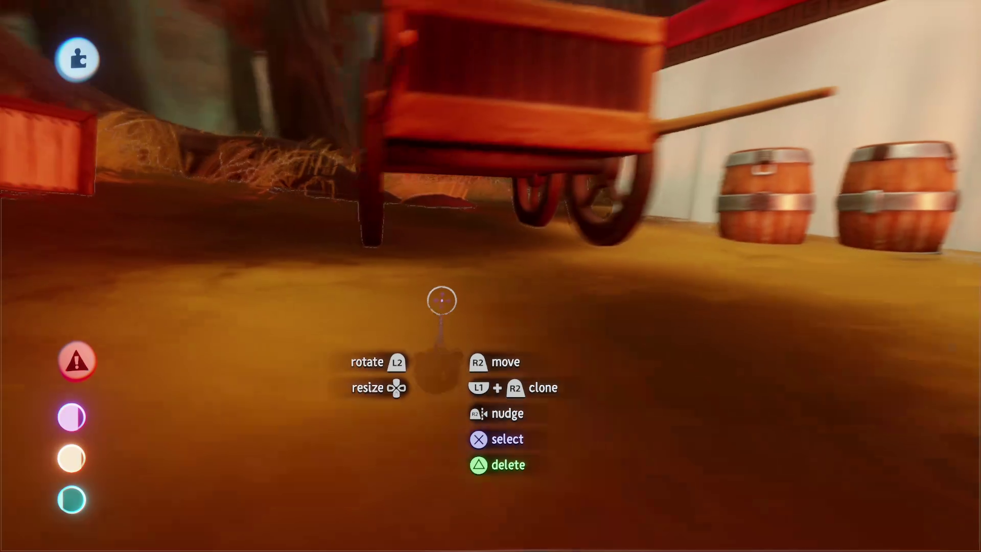
key(Left)
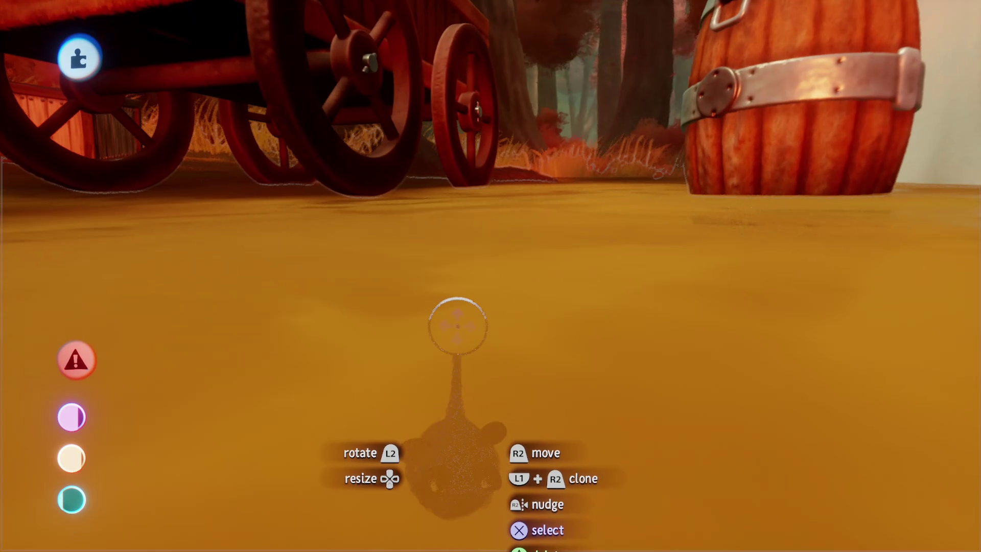
key(Left)
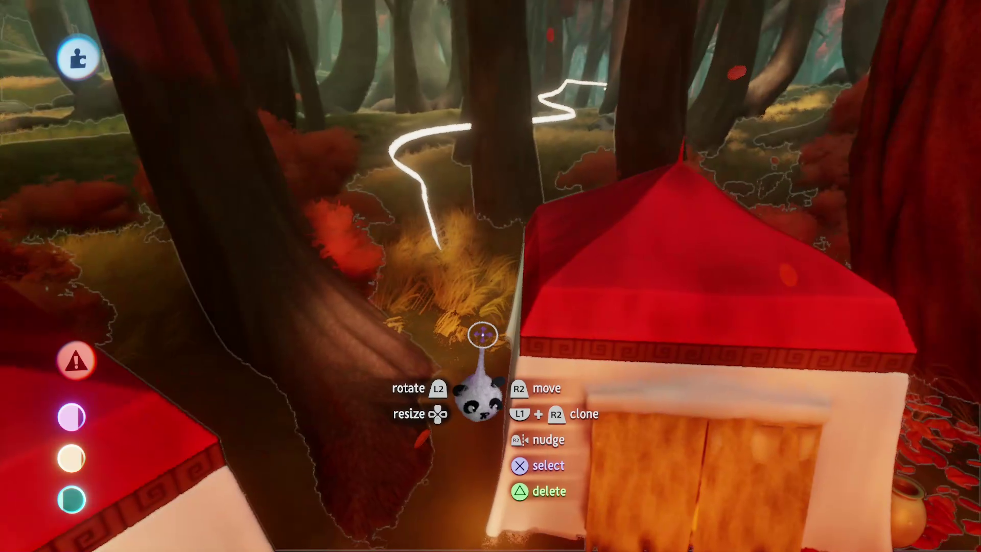
- Fly between the red tents to the golden grass beside the trail and open it for sculpting
key(Left)
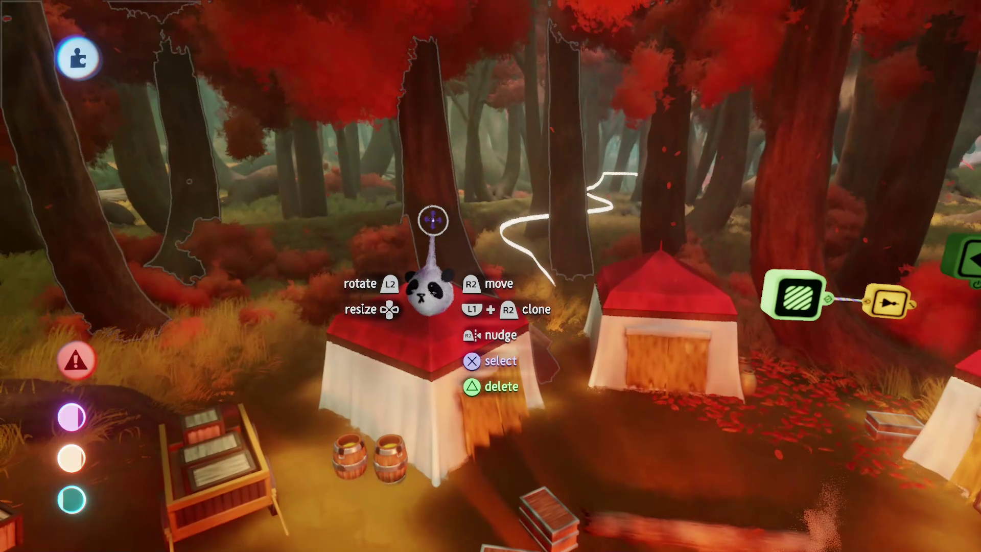
key(Left)
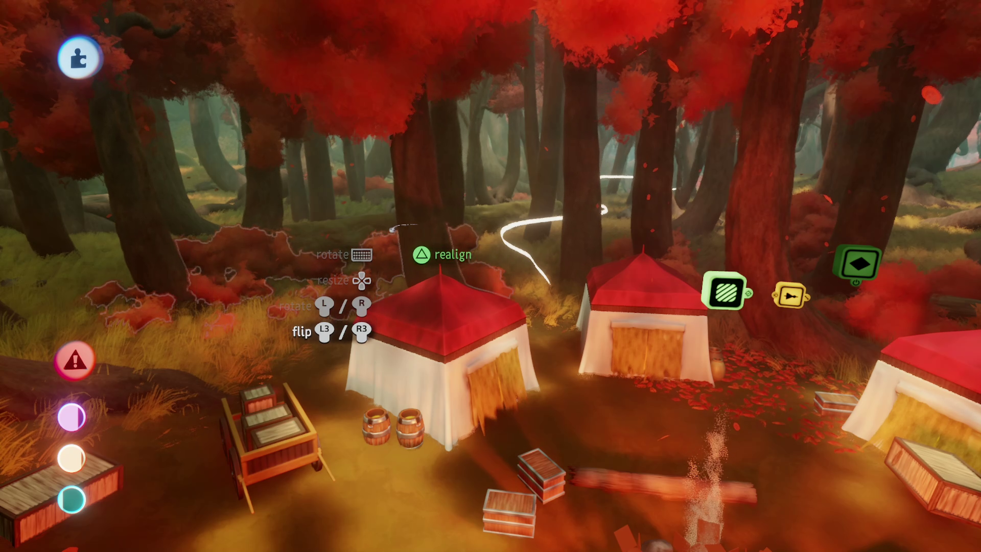
key(Up)
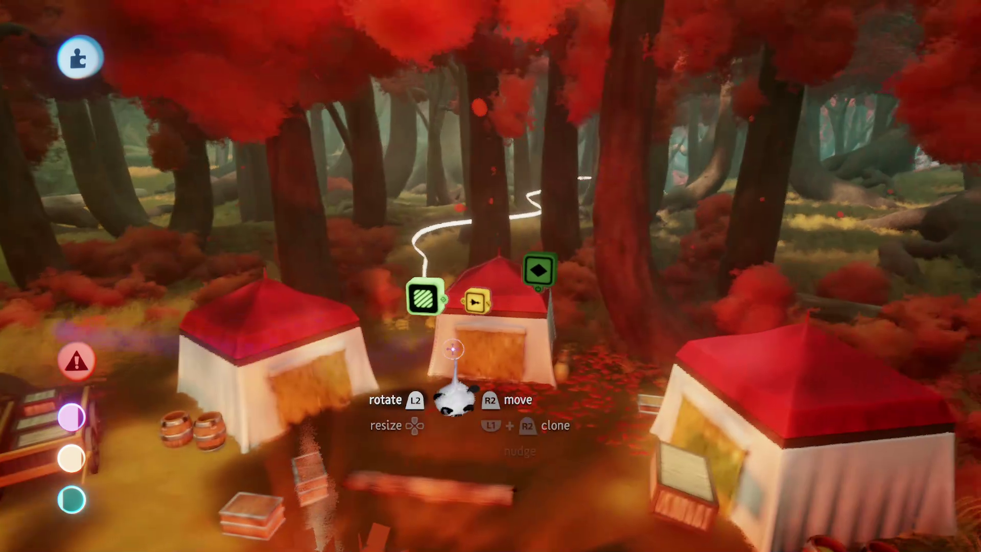
key(Left)
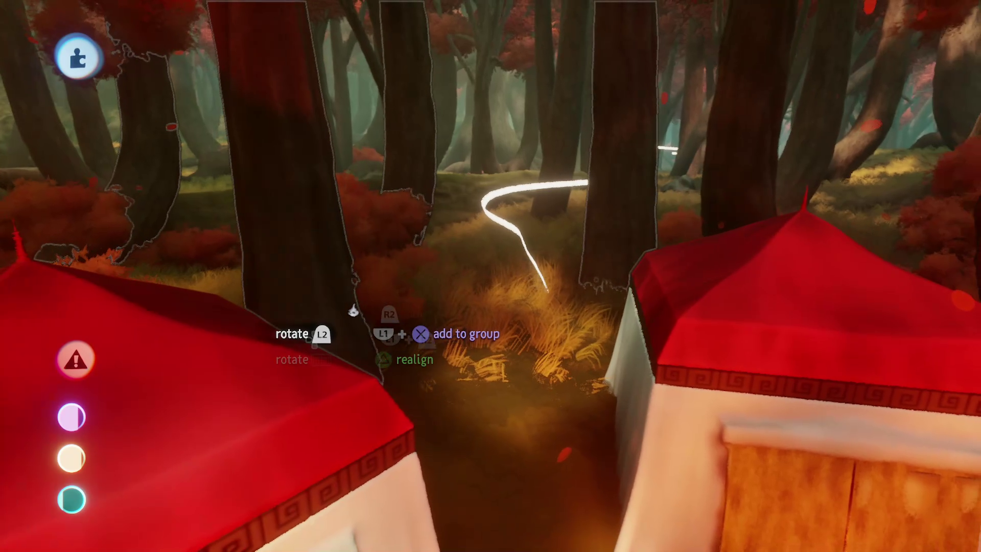
key(Up)
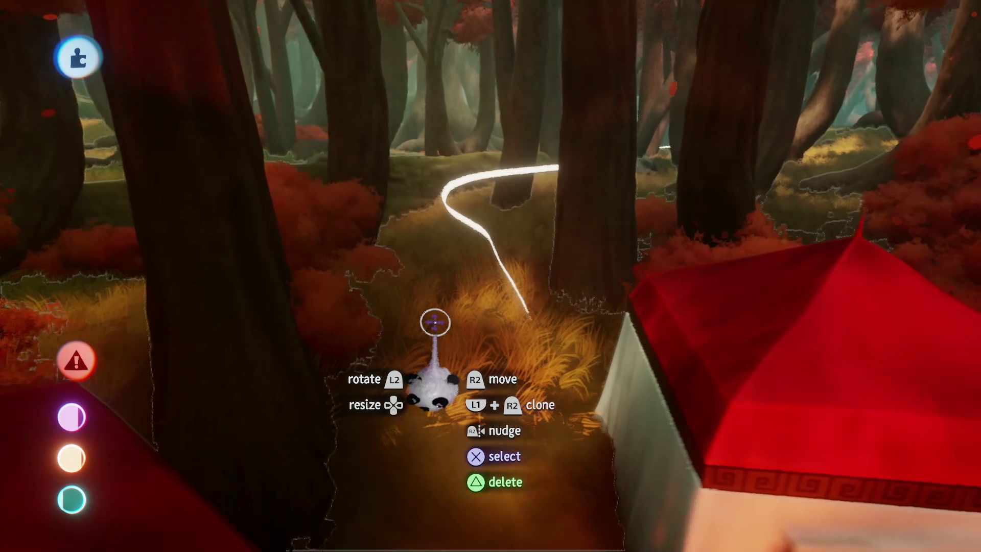
key(Down)
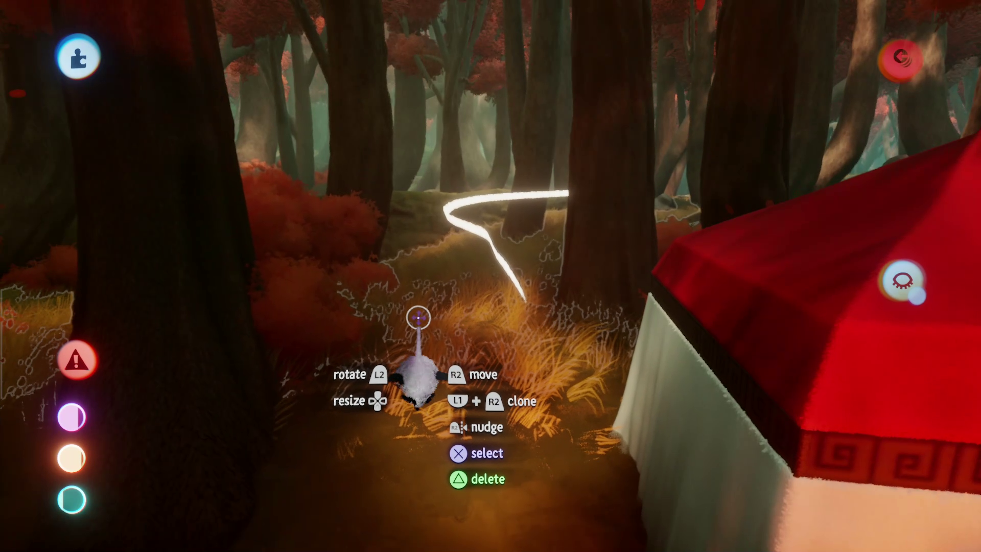
double_click(418, 318)
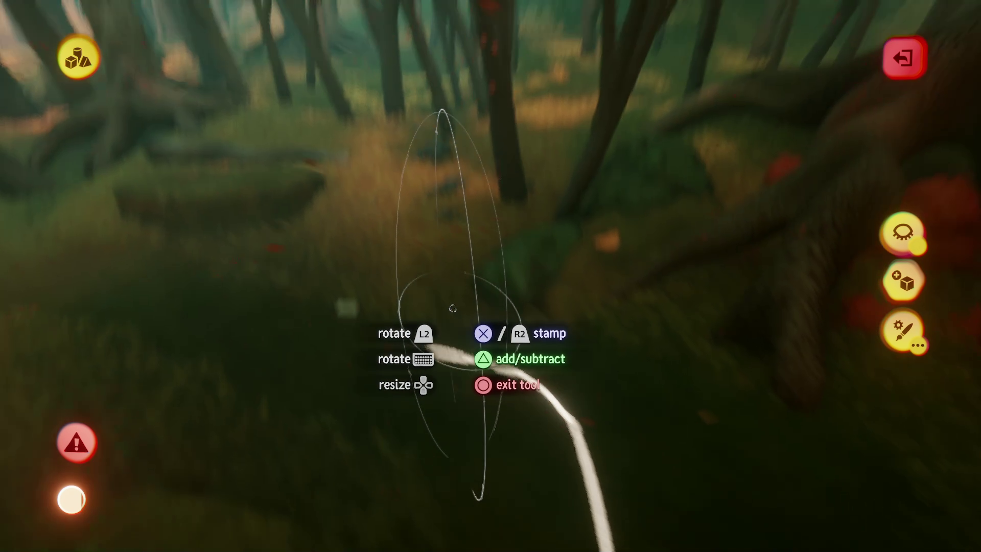
- Exit sculpt editing of the grass patch, returning to the forest scene with the wooden cart
key(Escape)
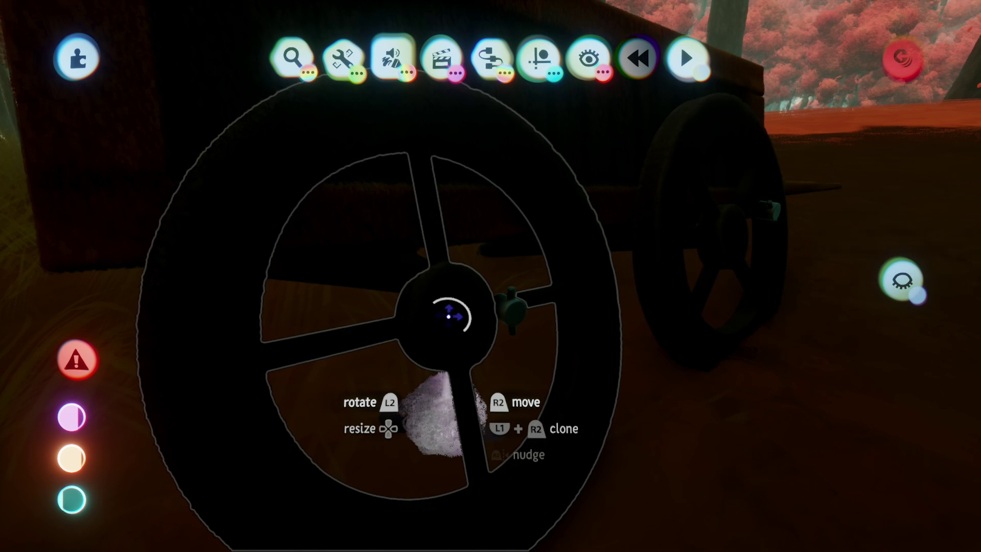
- Select the cart wheel sculpt to enter sculpt editing again
click(444, 321)
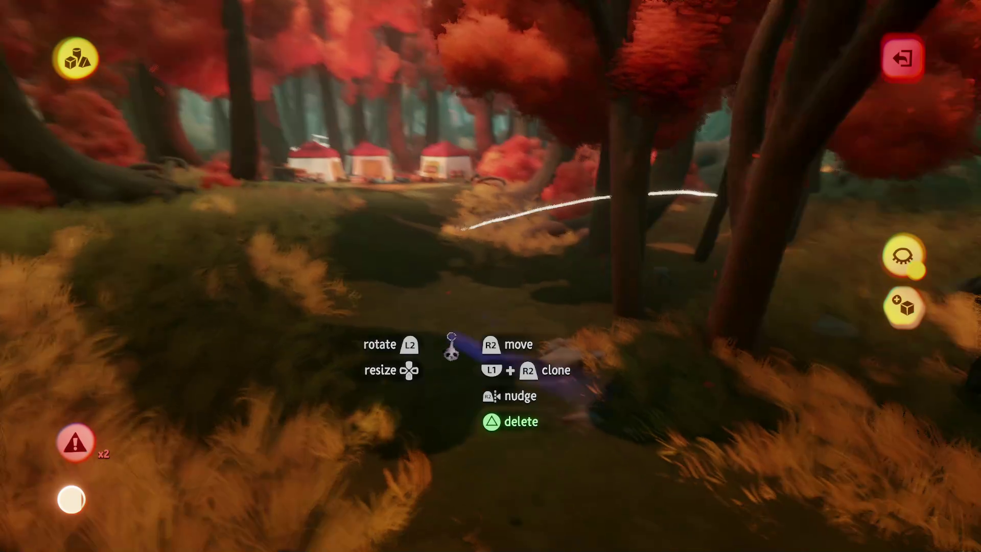
- Exit sculpt mode and travel from the tent camp to the mossy rock by the tree roots
key(Escape)
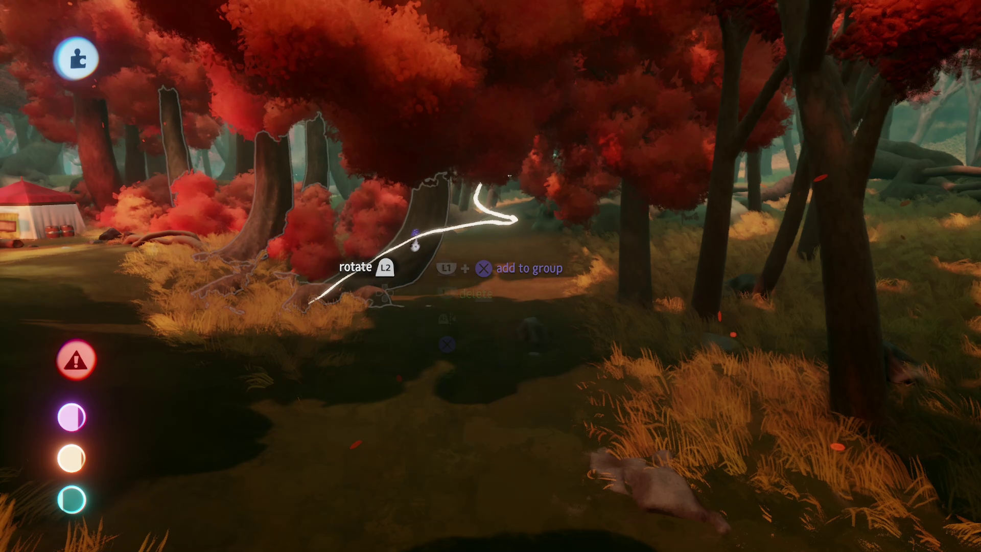
mouse_move(415, 246)
mouse_down()
mouse_move(466, 213)
mouse_move(473, 293)
mouse_move(446, 307)
mouse_move(451, 281)
mouse_move(473, 285)
mouse_move(511, 230)
mouse_move(510, 199)
mouse_up()
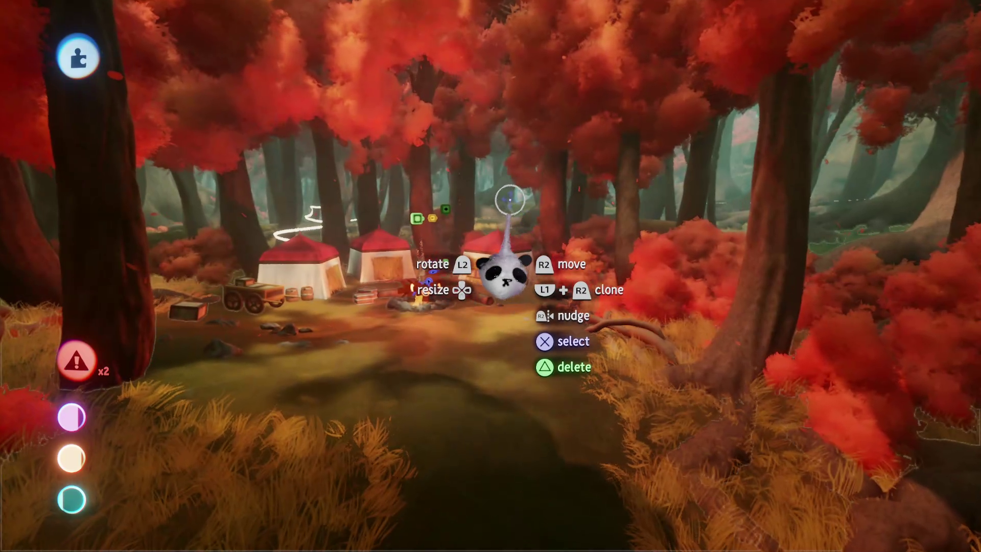
mouse_move(504, 271)
mouse_down()
mouse_move(484, 194)
mouse_move(467, 265)
mouse_move(430, 232)
mouse_move(431, 307)
mouse_move(451, 355)
mouse_up()
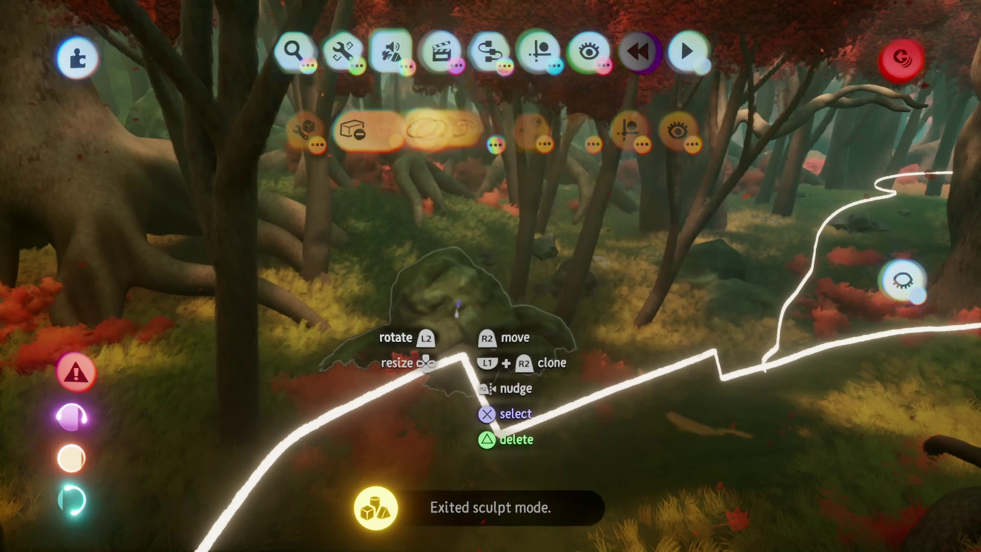
- Carry the mossy rock beside the trail, shrinking it to 58% then enlarging it to 133%
mouse_move(458, 306)
mouse_down()
mouse_move(457, 207)
mouse_move(460, 230)
mouse_up()
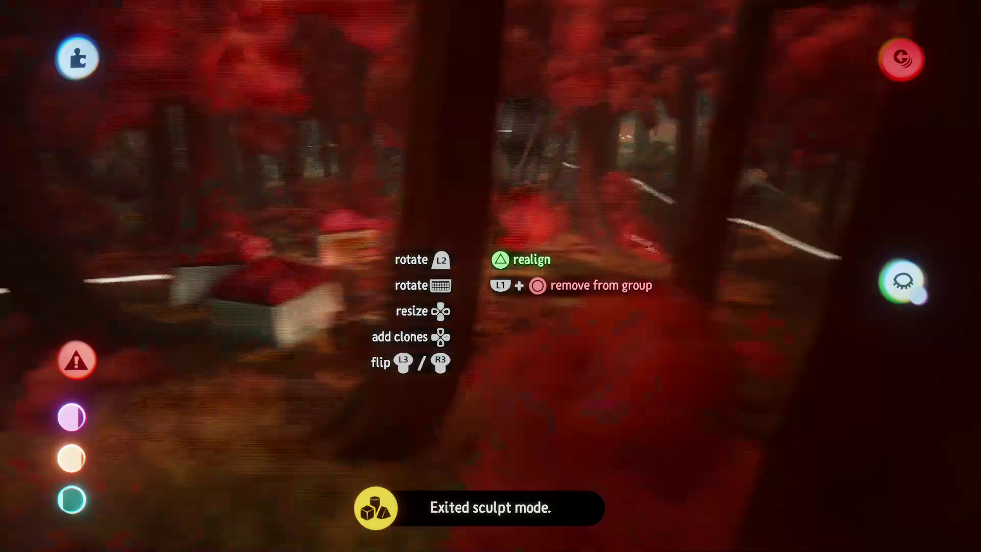
mouse_move(459, 285)
mouse_down()
mouse_move(465, 327)
mouse_move(472, 244)
mouse_move(534, 357)
mouse_move(509, 348)
mouse_move(488, 309)
mouse_up()
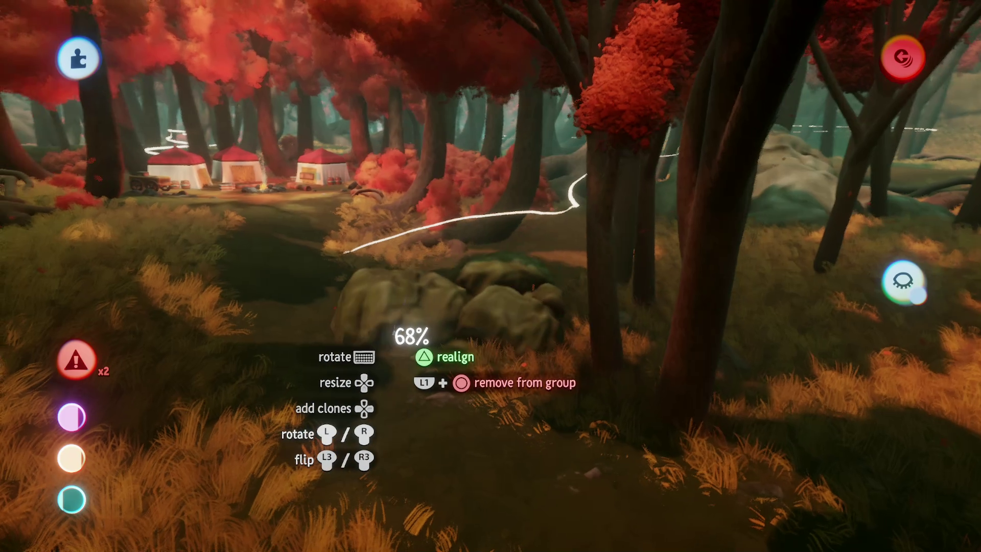
mouse_move(445, 378)
mouse_down()
mouse_move(456, 394)
mouse_move(477, 353)
mouse_move(471, 386)
mouse_move(457, 379)
mouse_up()
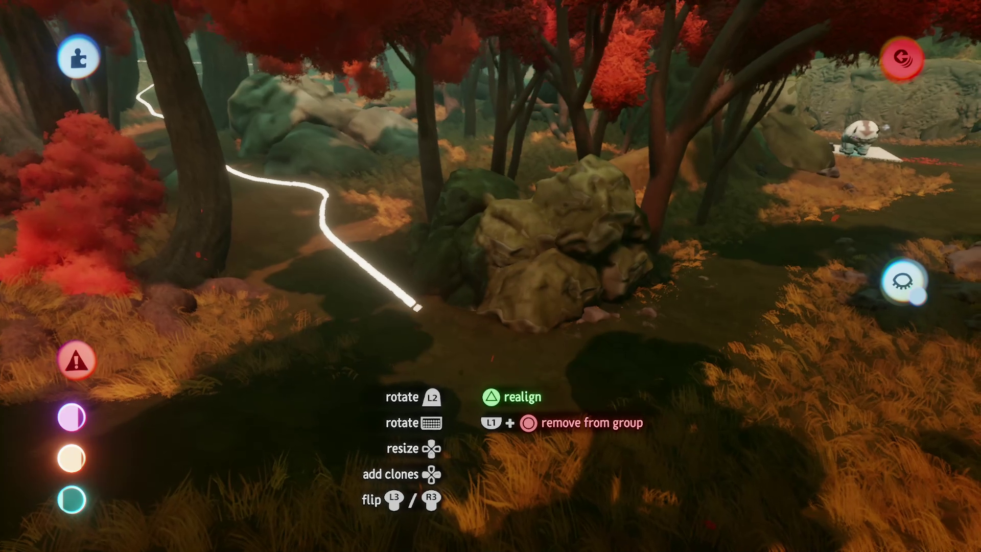
mouse_move(490, 236)
mouse_down()
mouse_move(445, 251)
mouse_move(449, 323)
mouse_move(376, 317)
mouse_move(374, 343)
mouse_move(405, 210)
mouse_move(410, 114)
mouse_move(407, 146)
mouse_move(413, 131)
mouse_up()
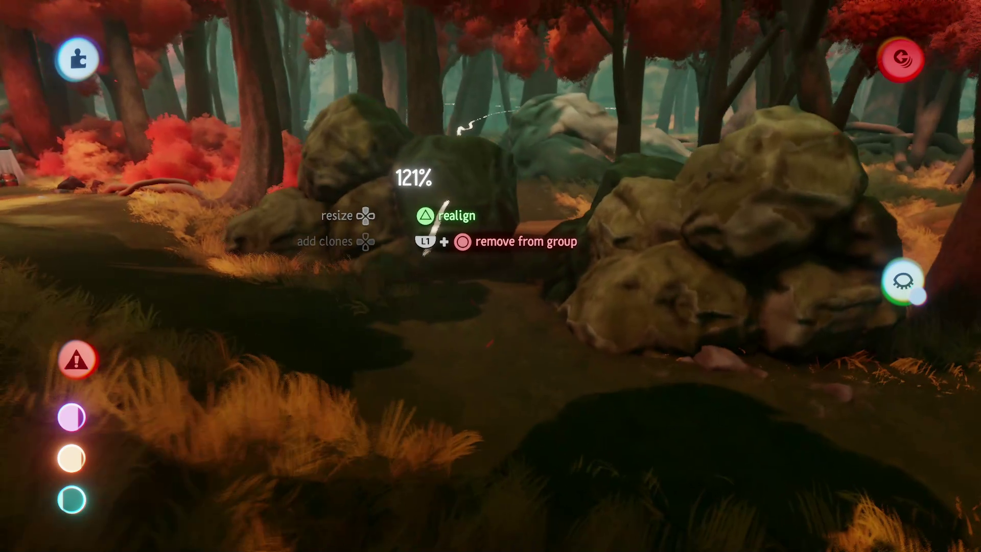
mouse_move(432, 224)
mouse_down()
mouse_move(419, 210)
mouse_move(429, 245)
mouse_move(411, 416)
mouse_up()
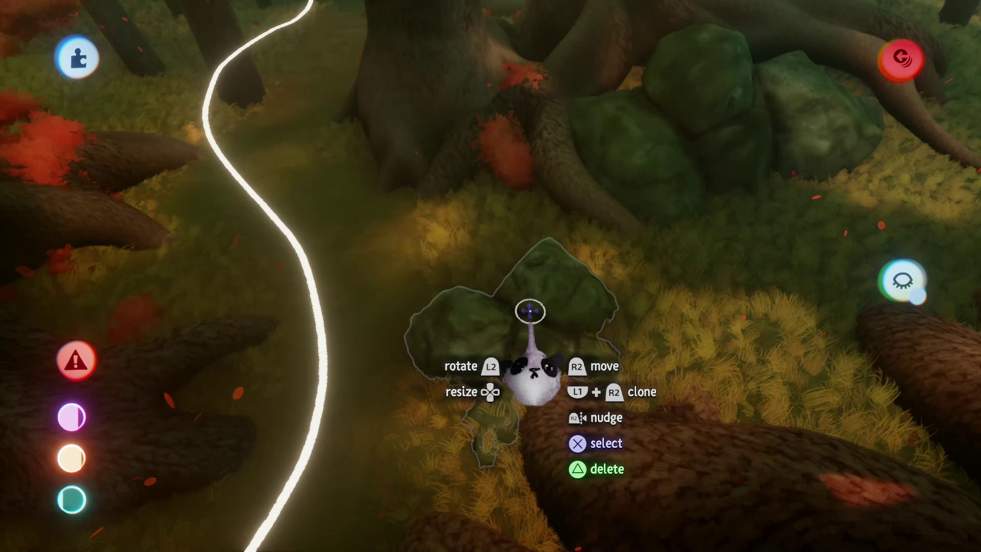
- Move the mossy rock cluster to the big tree's roots, resized to 112%
key(Escape)
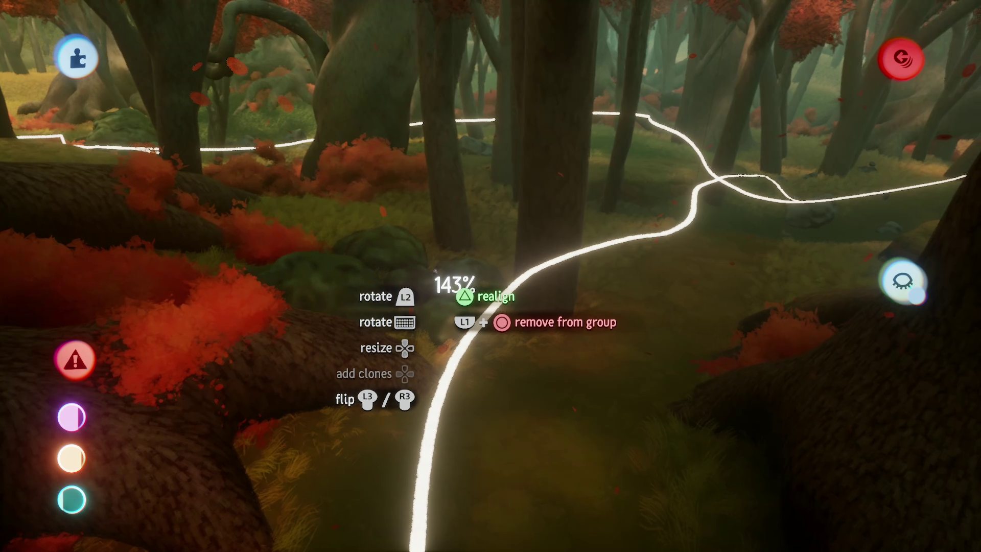
mouse_move(350, 285)
mouse_down()
mouse_move(439, 322)
mouse_move(496, 266)
mouse_move(495, 230)
mouse_move(492, 261)
mouse_move(357, 160)
mouse_move(478, 265)
mouse_move(439, 355)
mouse_up()
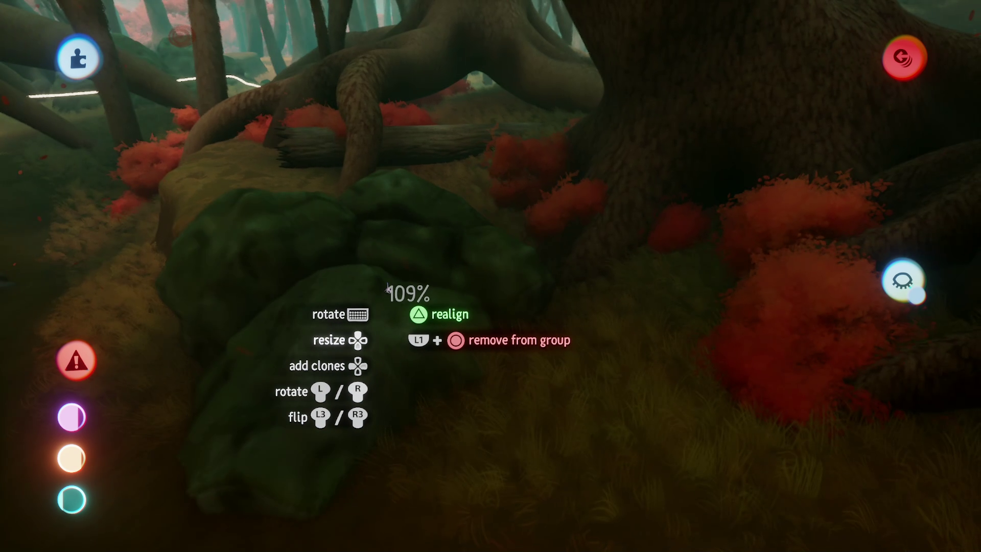
drag(387, 290, 408, 315)
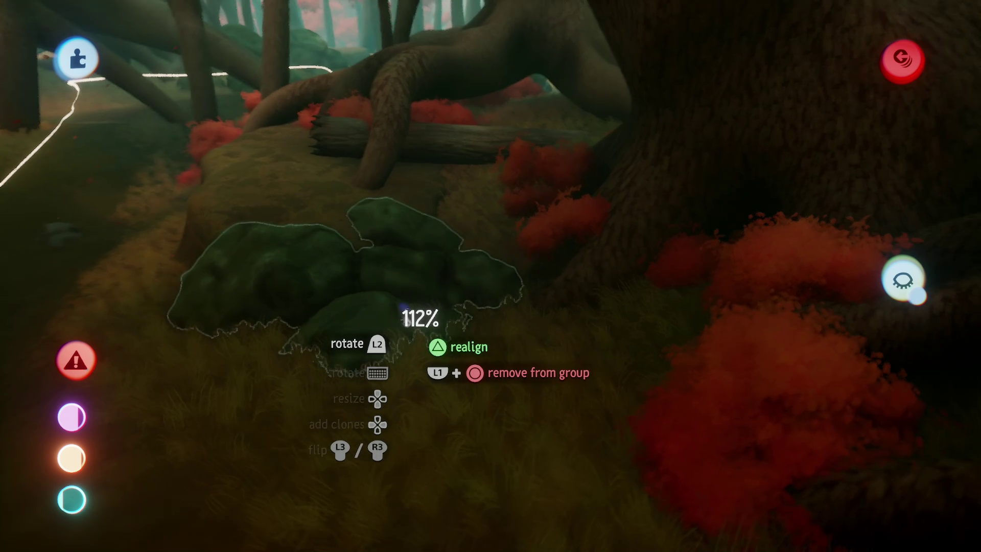
- Stamp a flat ellipse of reddish-brown dirt in add mode onto the trail sculpt beside the glowing path
click(450, 404)
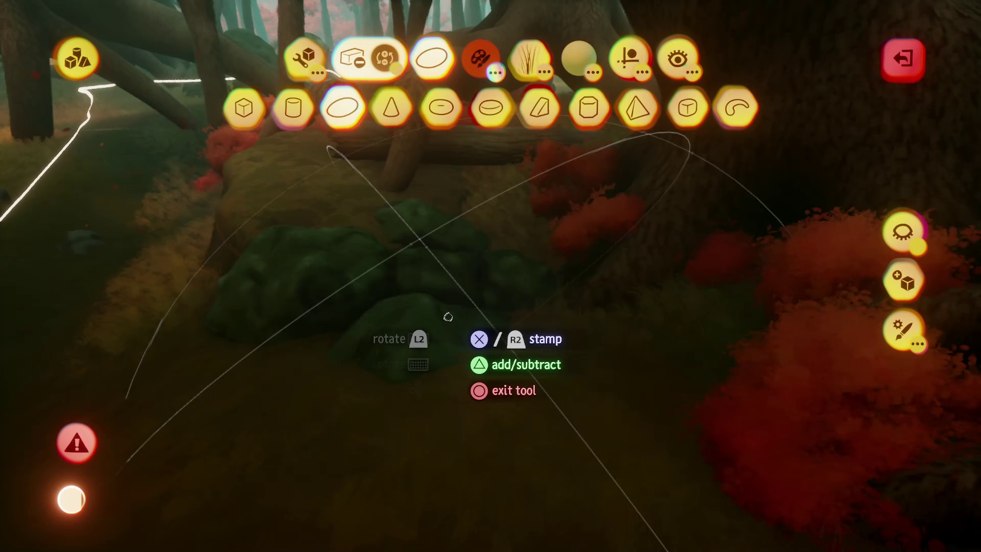
key(t)
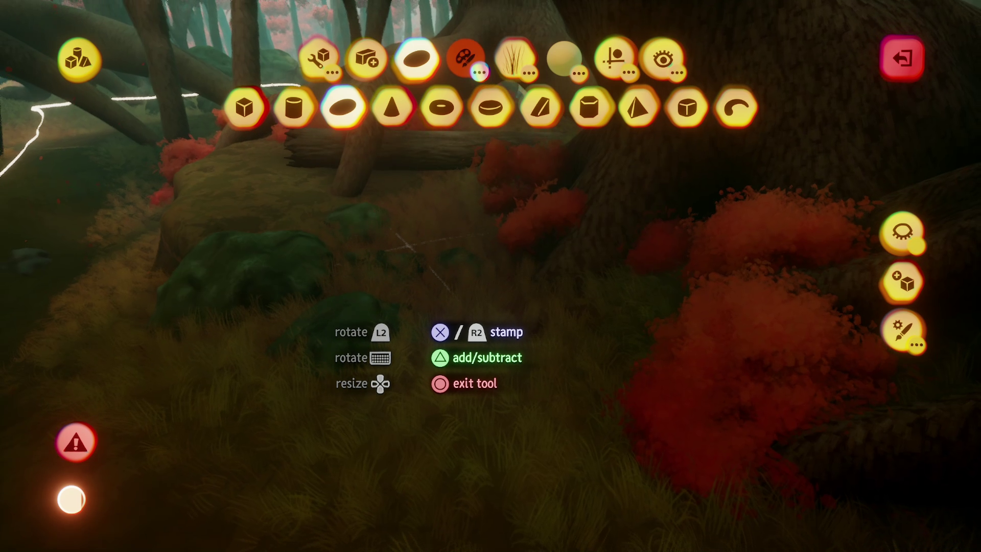
key(Escape)
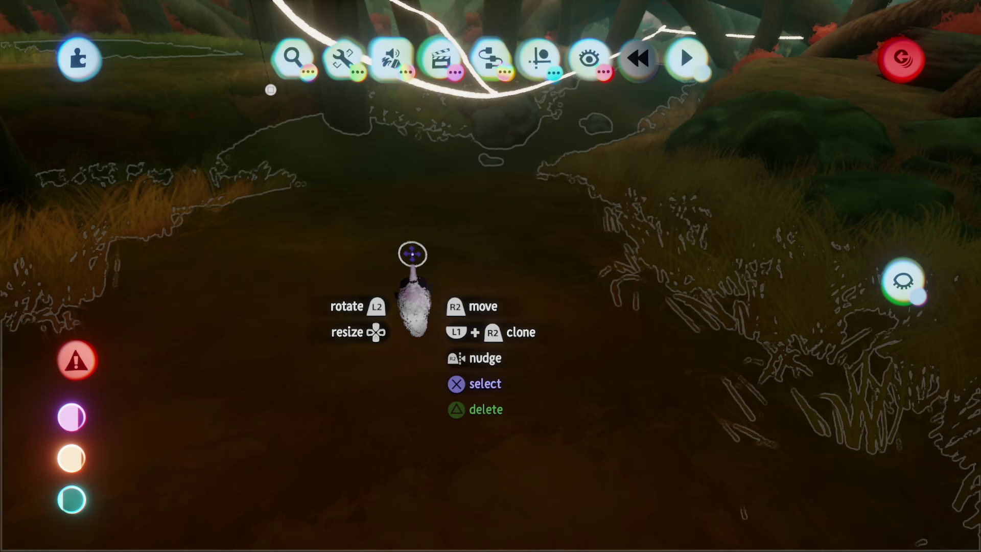
double_click(410, 252)
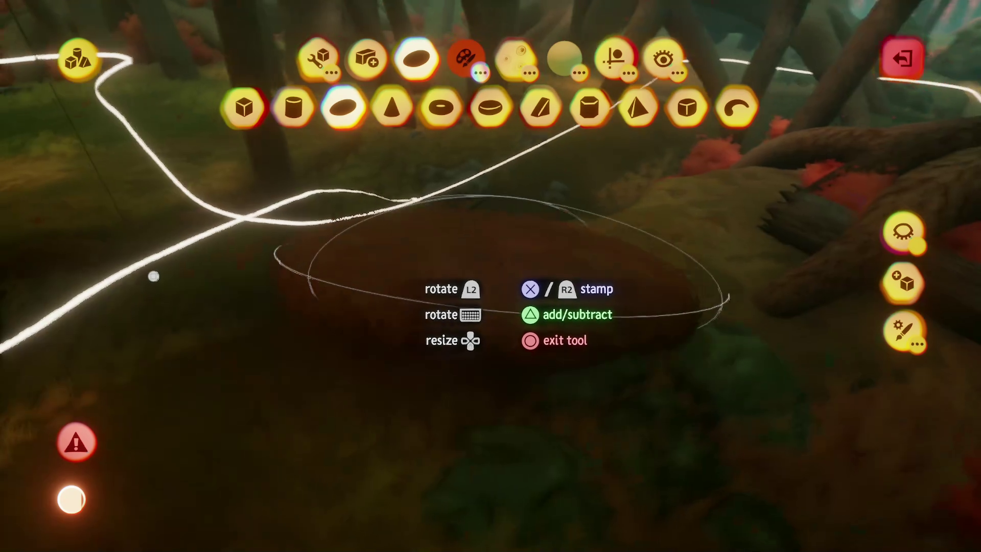
key(Escape)
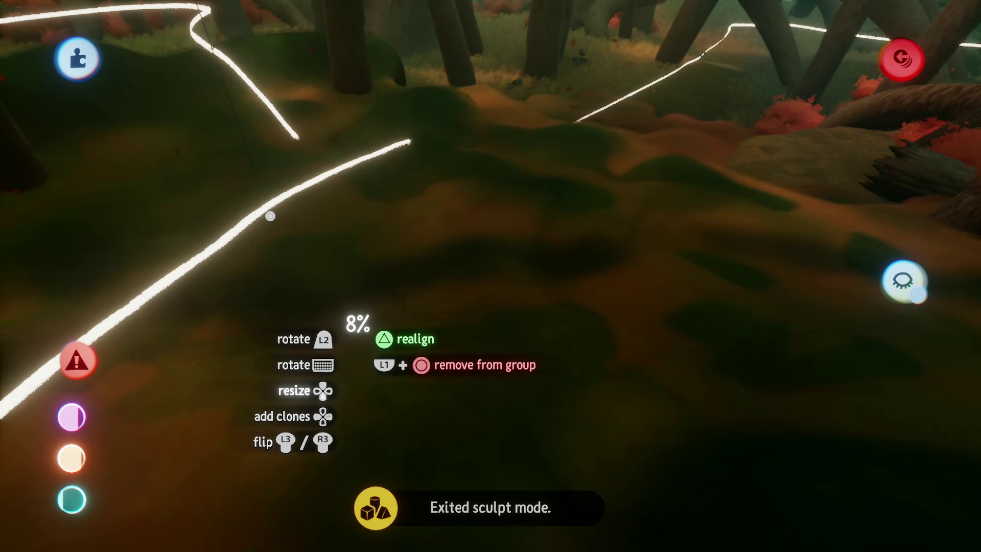
- Pick an orange-brown pure shade from the colour wheel as the dirt stamp colour
key(t)
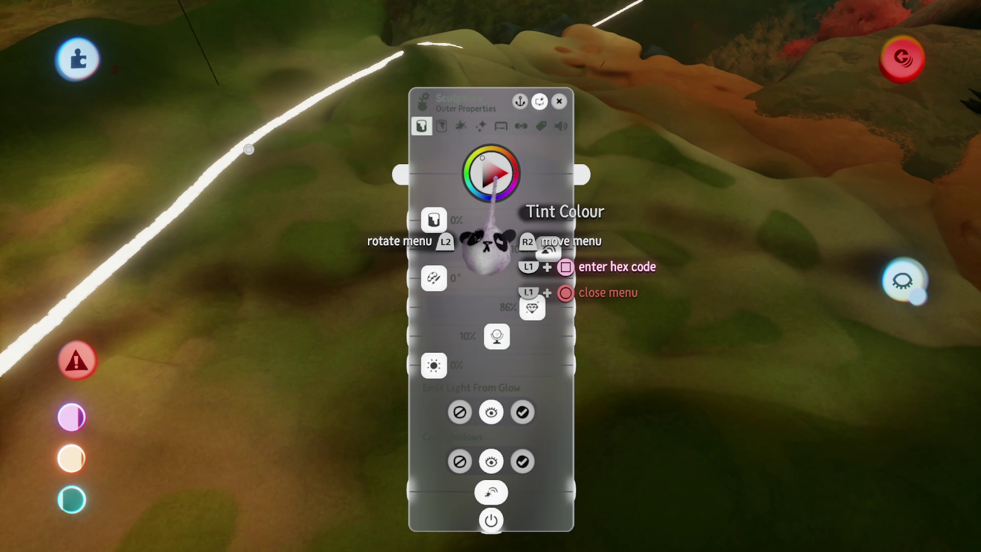
key(Escape)
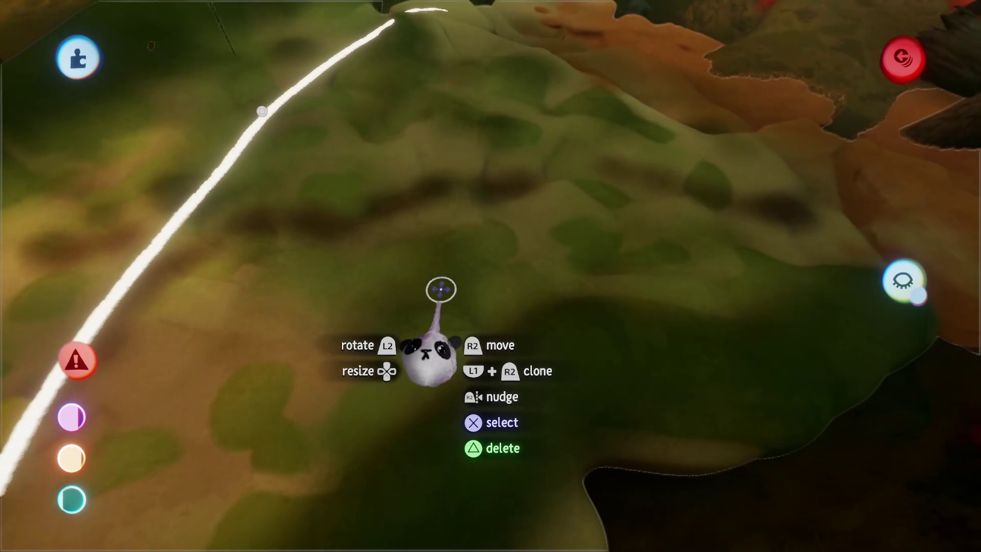
key(e)
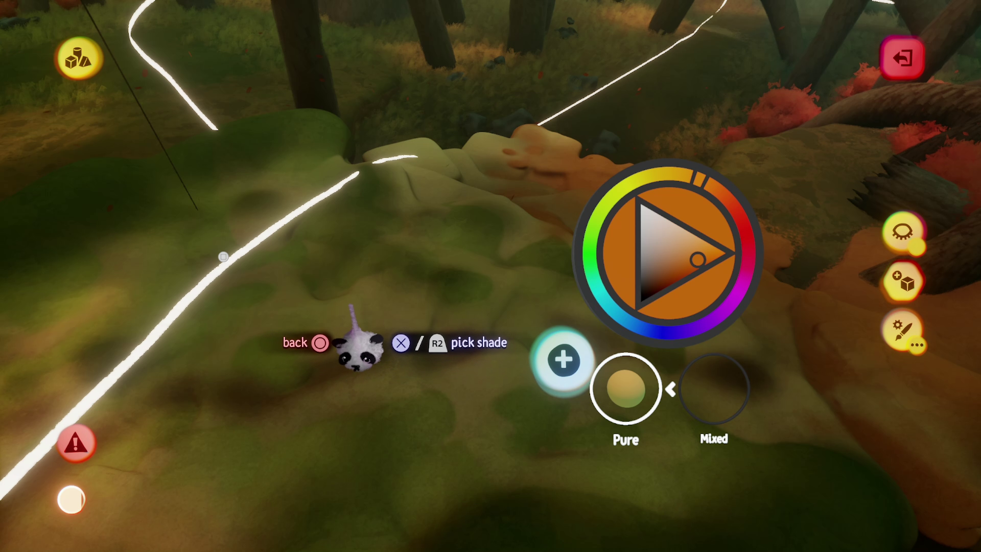
key(Escape)
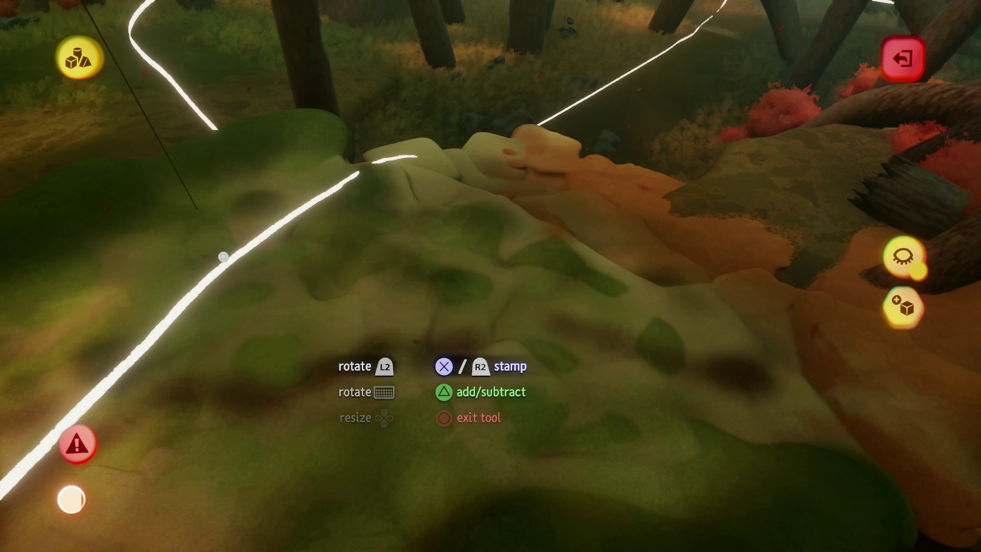
key(Escape)
key(e)
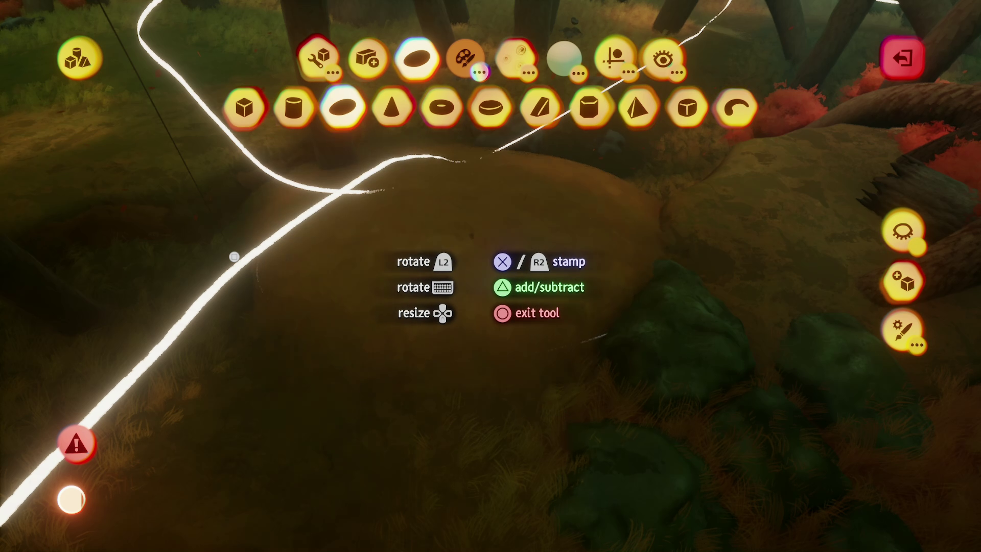
- Stretch the ellipse stamp lengthwise and lay a long oval of dirt along the path
key(c)
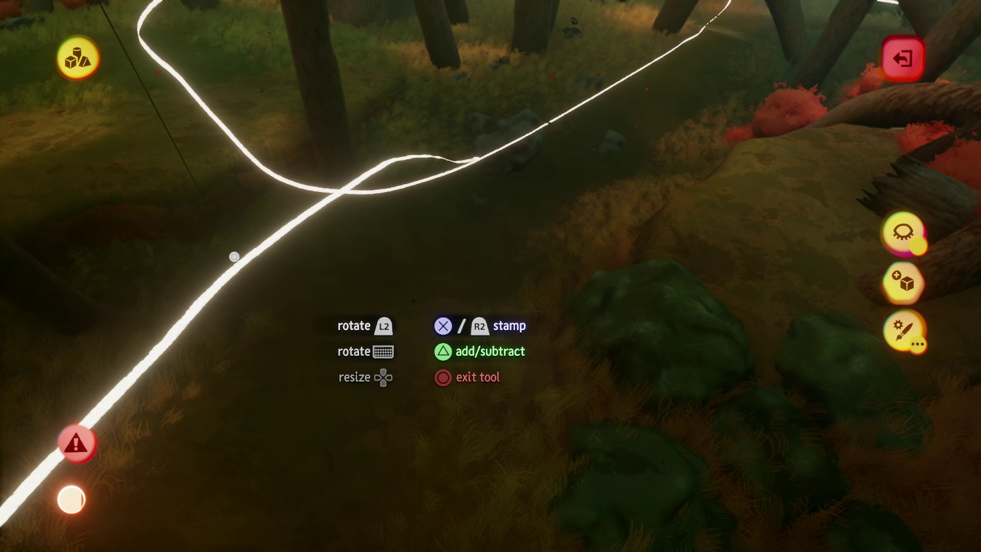
key(Escape)
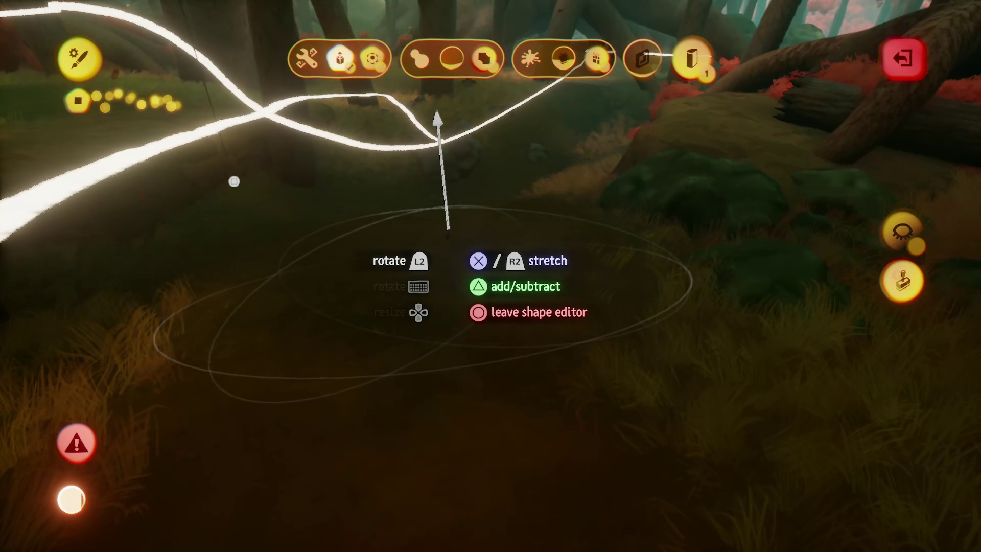
key(Escape)
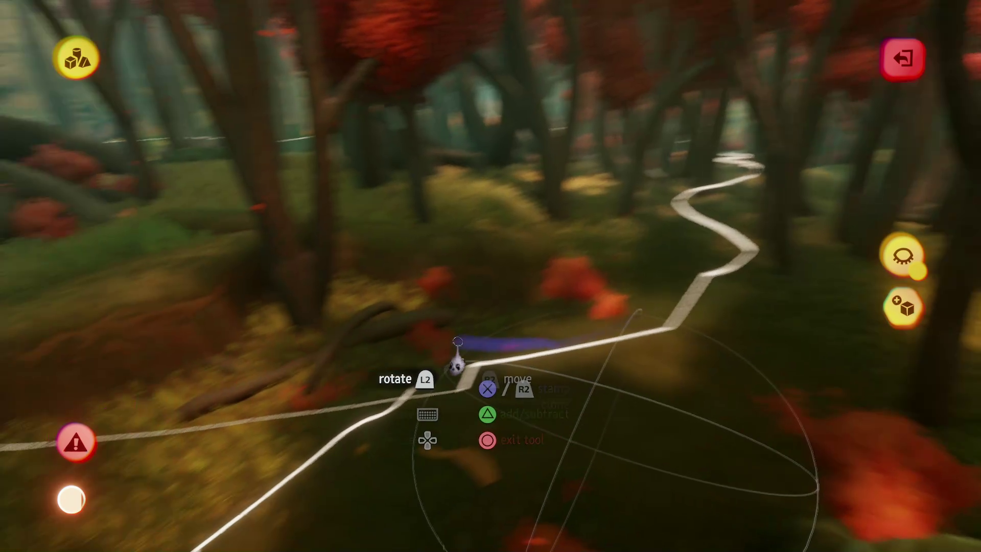
- Leave sculpting and set the dark rock down on the grass below the glowing path
key(Escape)
key(Escape)
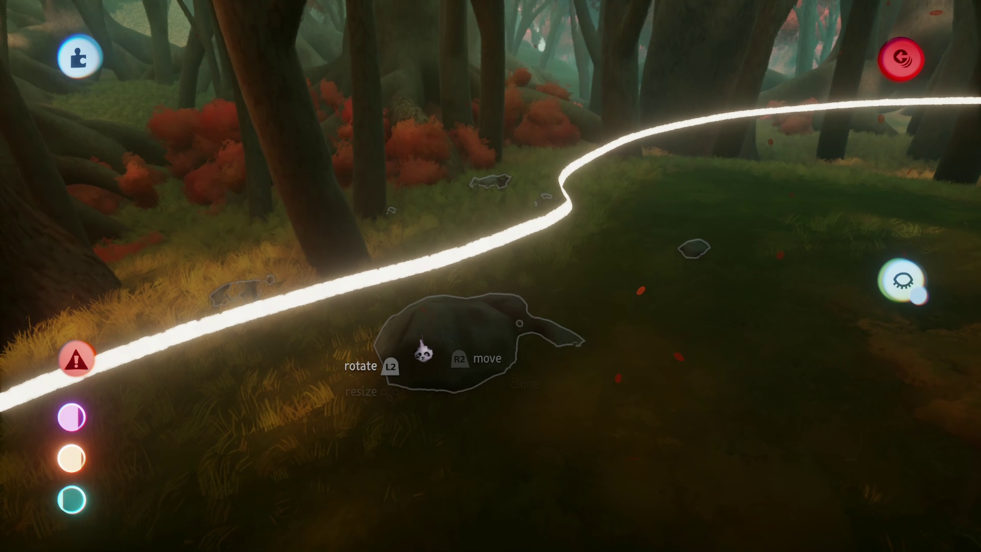
key(Escape)
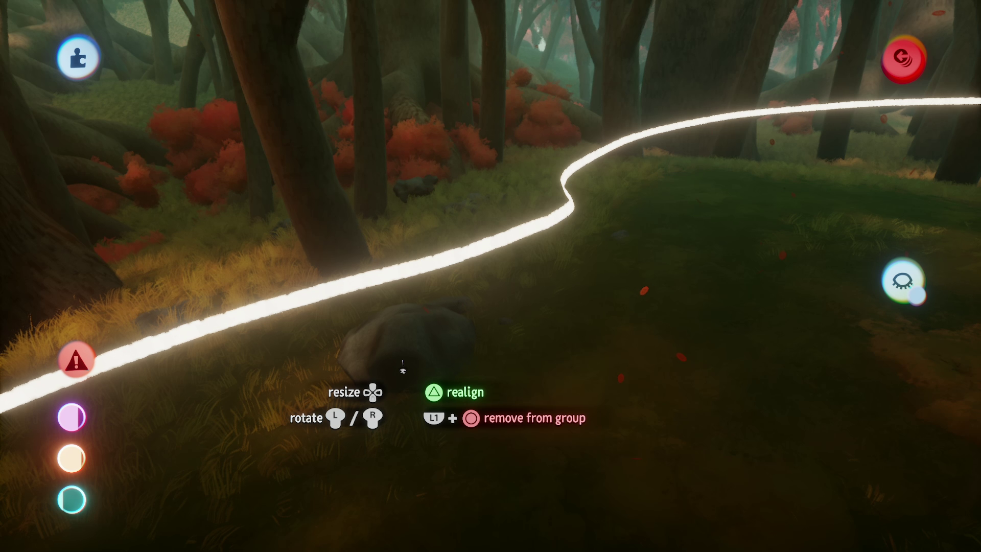
mouse_move(403, 369)
mouse_down()
mouse_move(438, 361)
mouse_move(504, 258)
mouse_move(475, 281)
mouse_move(406, 160)
mouse_move(497, 412)
mouse_move(467, 389)
mouse_move(473, 412)
mouse_move(495, 372)
mouse_move(503, 256)
mouse_move(486, 318)
mouse_move(565, 39)
mouse_up()
click(566, 39)
- Tilt the view up toward the red canopy above the big tree's roots
mouse_move(483, 87)
mouse_down()
mouse_move(499, 87)
mouse_move(467, 186)
mouse_move(476, 333)
mouse_move(478, 289)
mouse_up()
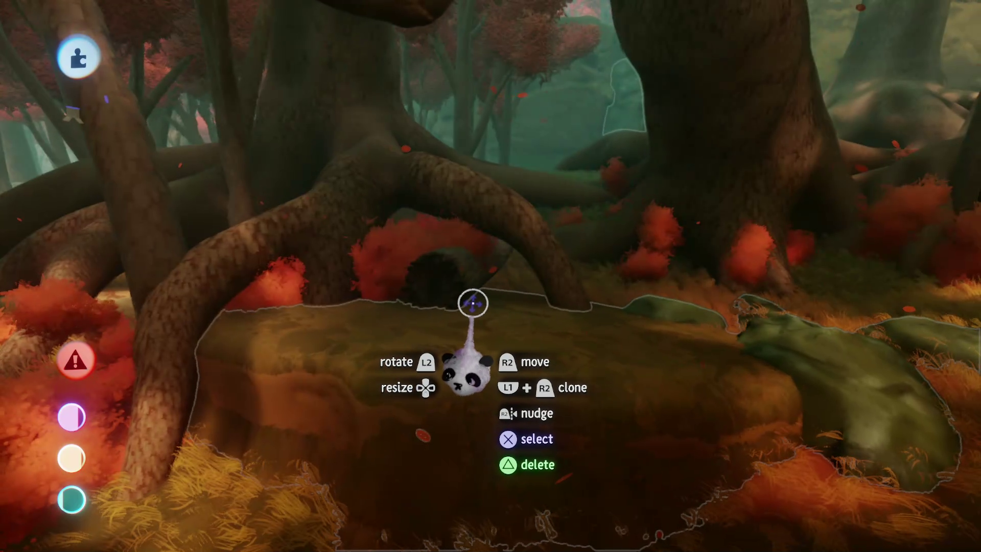
- Briefly enter and leave sculpting on the scenery piece, then open the mossy rock for sculpting
click(473, 304)
key(Escape)
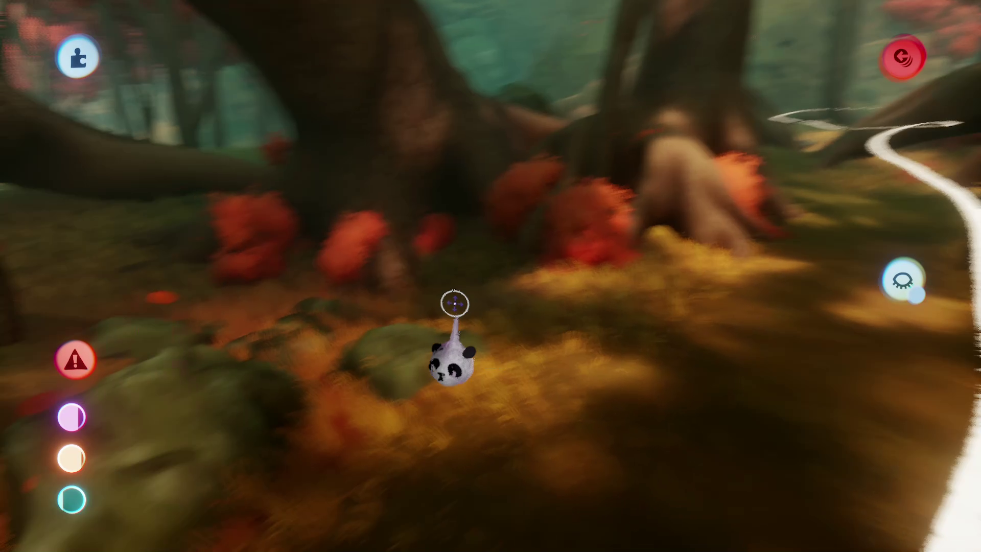
click(383, 325)
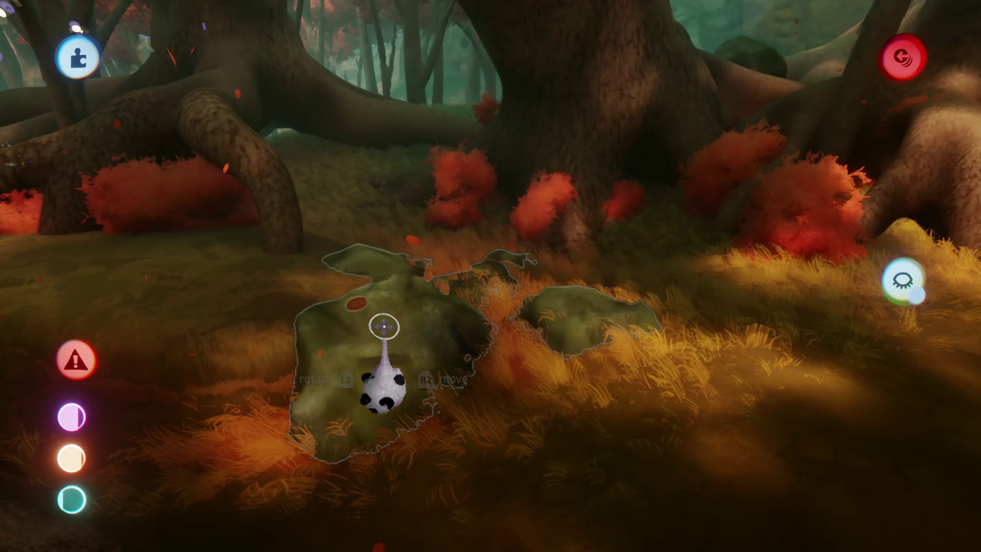
- Turn toward the tents and clone the clay pot to stand beside the middle tent
key(Escape)
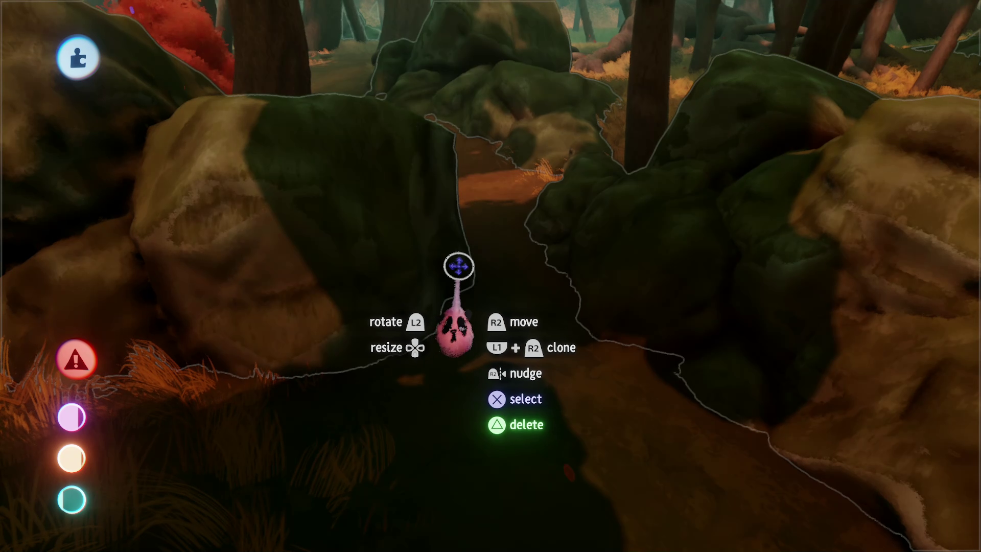
mouse_move(543, 357)
mouse_down()
mouse_move(480, 400)
mouse_move(467, 397)
mouse_move(486, 368)
mouse_move(482, 378)
mouse_move(446, 329)
mouse_move(498, 347)
mouse_up()
mouse_move(498, 299)
mouse_down()
mouse_move(467, 307)
mouse_move(491, 313)
mouse_move(490, 329)
mouse_move(494, 303)
mouse_move(508, 329)
mouse_move(532, 342)
mouse_move(493, 339)
mouse_move(483, 299)
mouse_up()
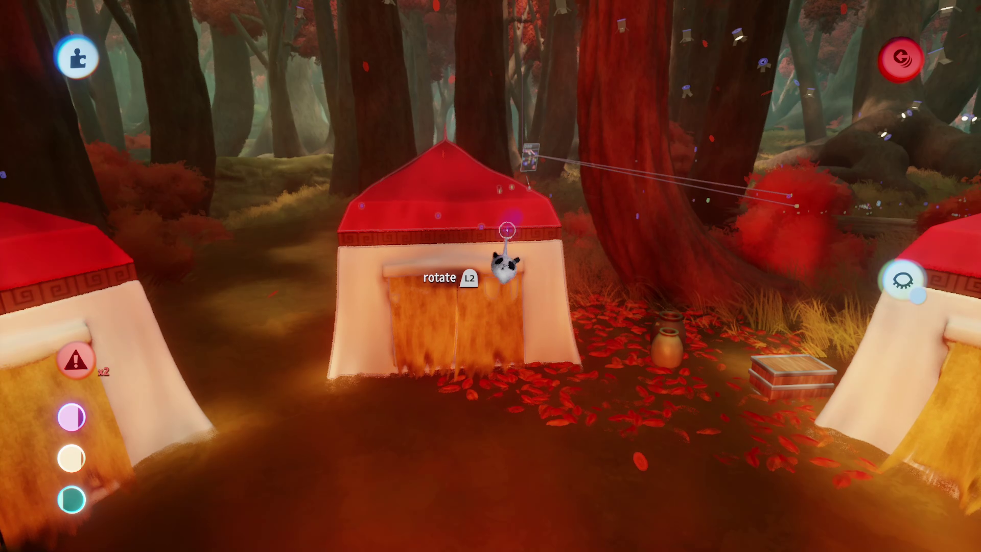
- Reframe the camp, adjust the middle tent, and exit paint mode with its orange double door finished
drag(462, 319, 475, 273)
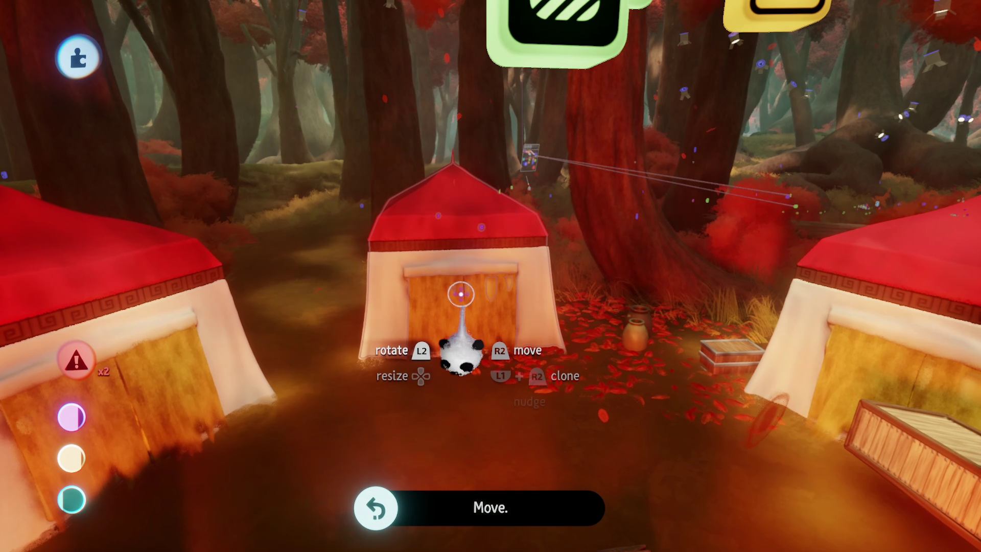
click(475, 303)
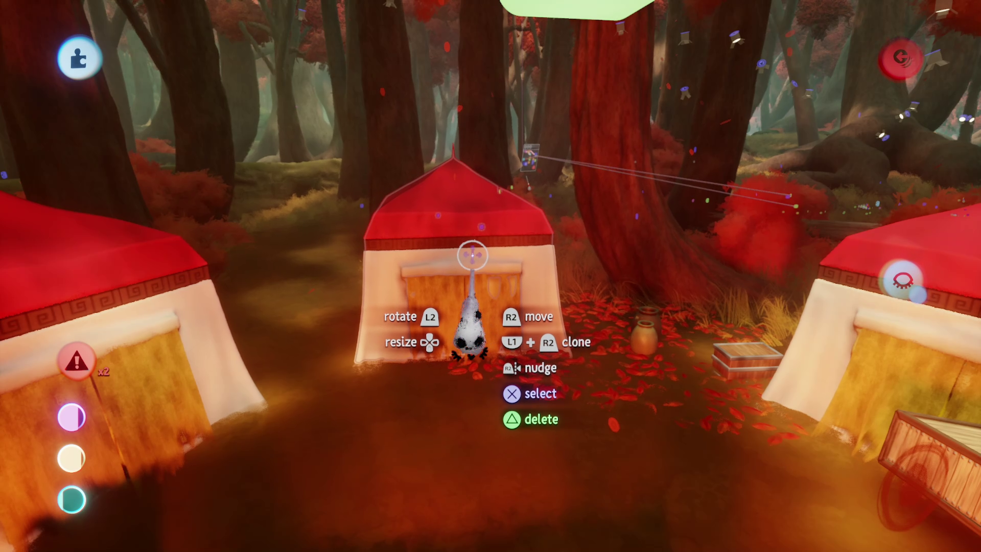
mouse_move(470, 294)
mouse_down()
mouse_move(488, 276)
mouse_move(421, 281)
mouse_move(455, 429)
mouse_up()
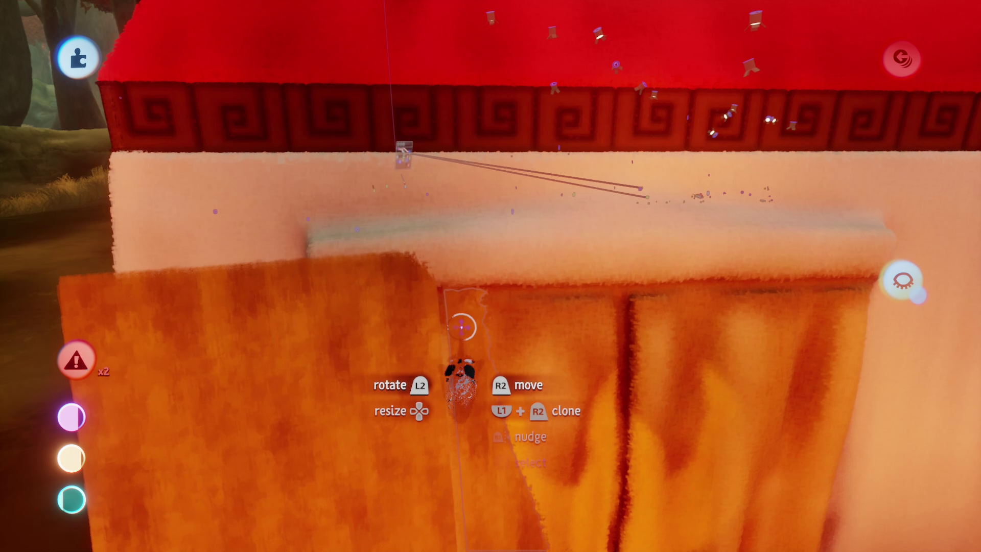
key(Escape)
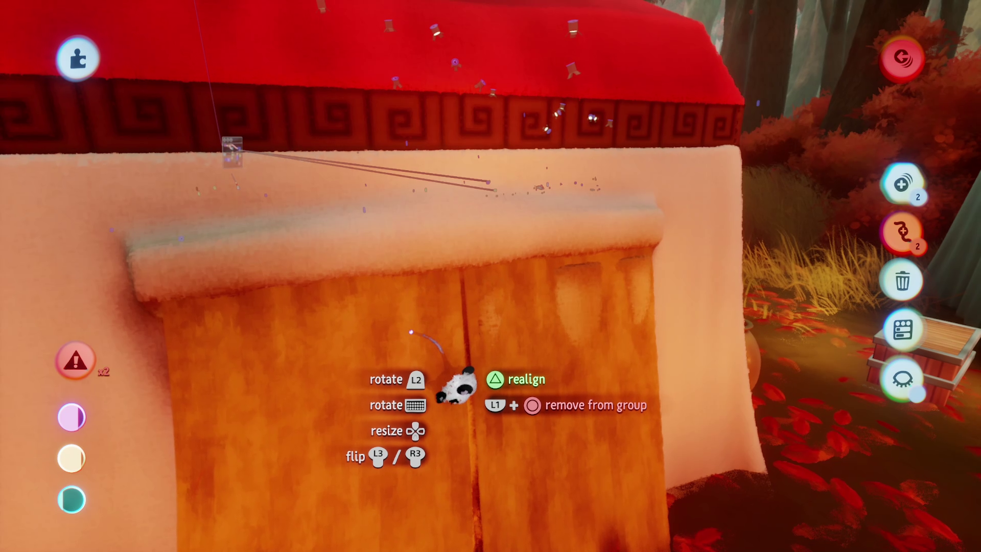
scroll(409, 335, down, 10)
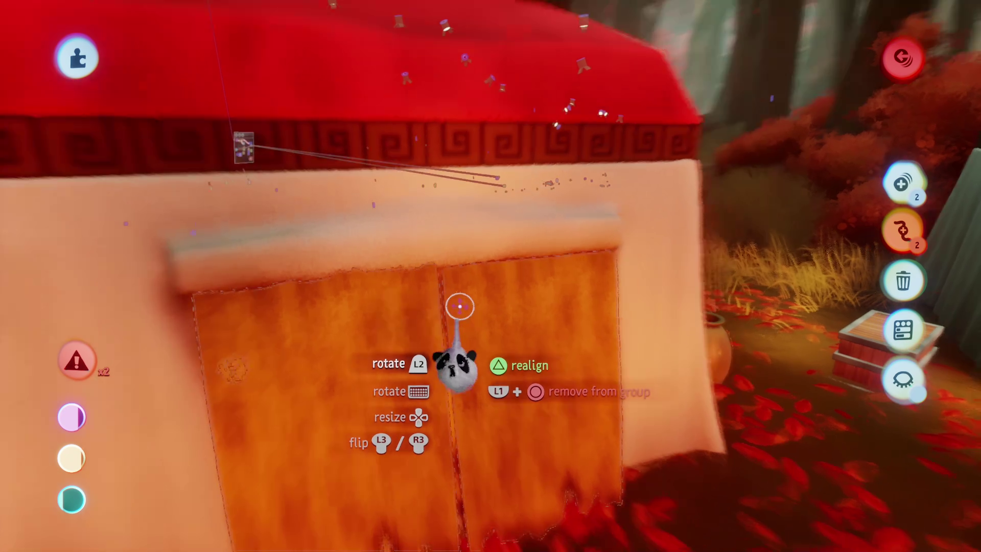
- Fly to the big tree's roots and leave sculpting to place the mossy rock
scroll(468, 332, up, 10)
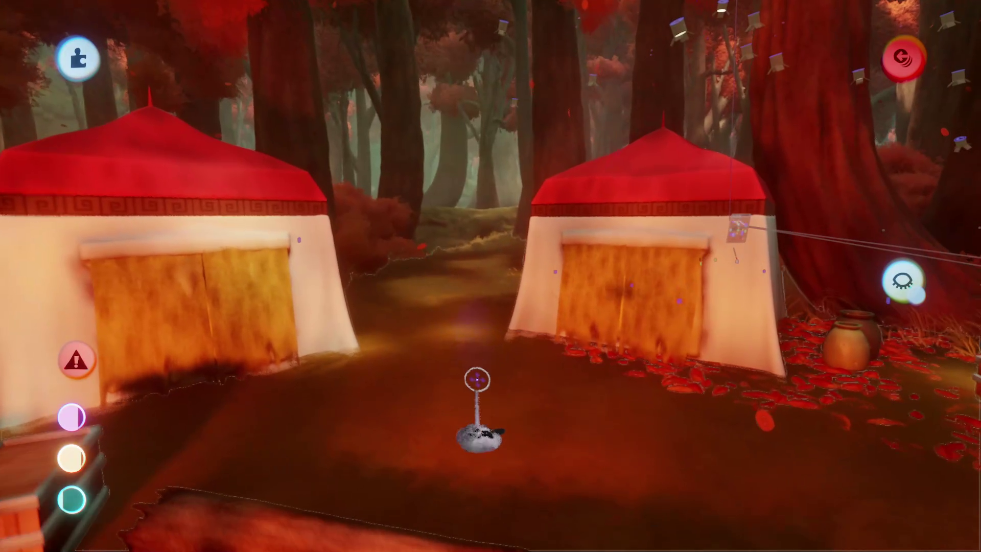
scroll(460, 324, left, 10)
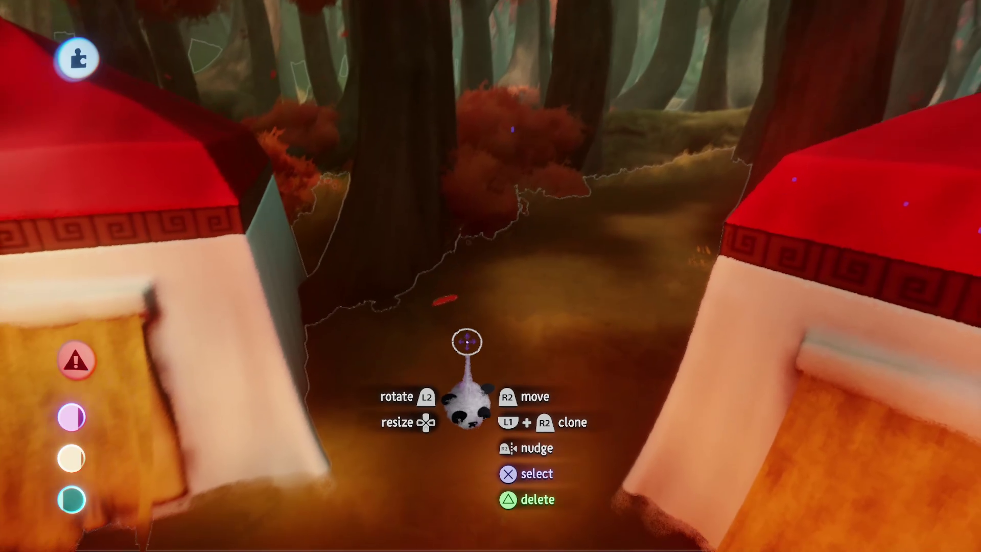
scroll(487, 261, down, 3)
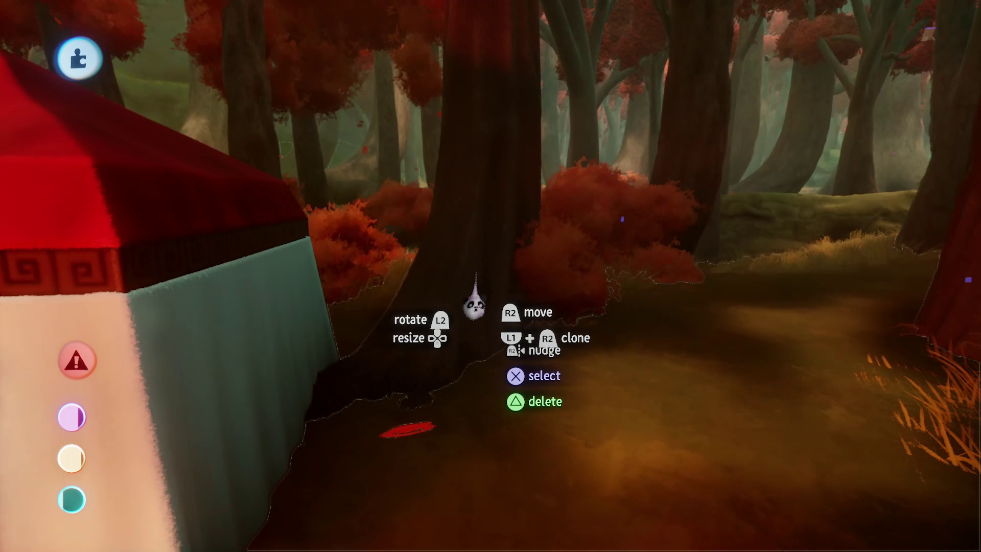
scroll(485, 329, right, 10)
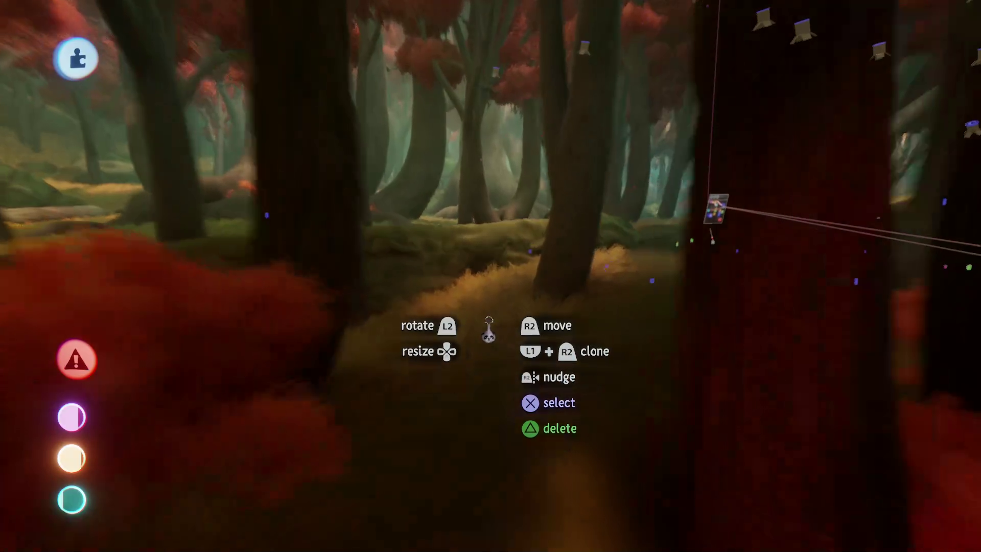
scroll(485, 328, right, 10)
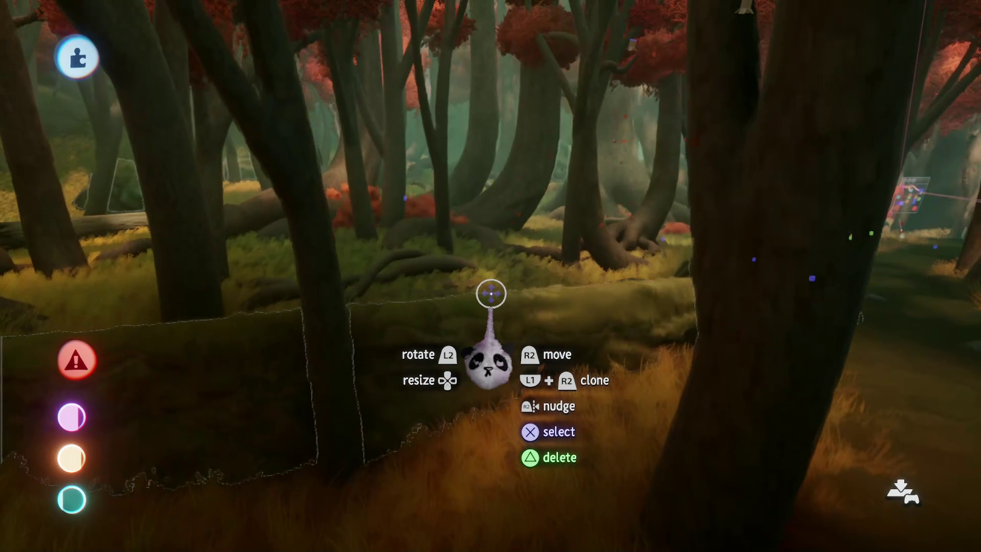
scroll(507, 291, up, 5)
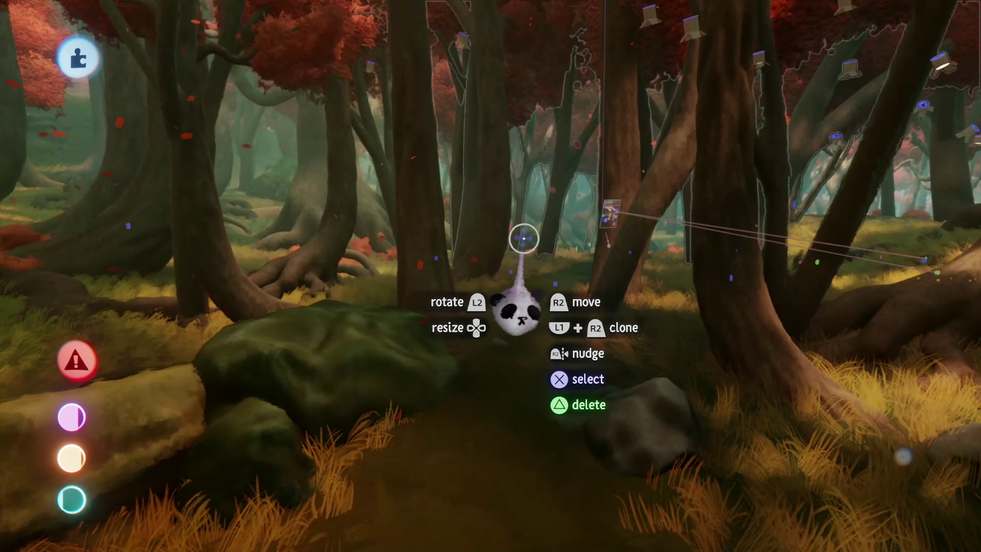
scroll(524, 238, left, 2)
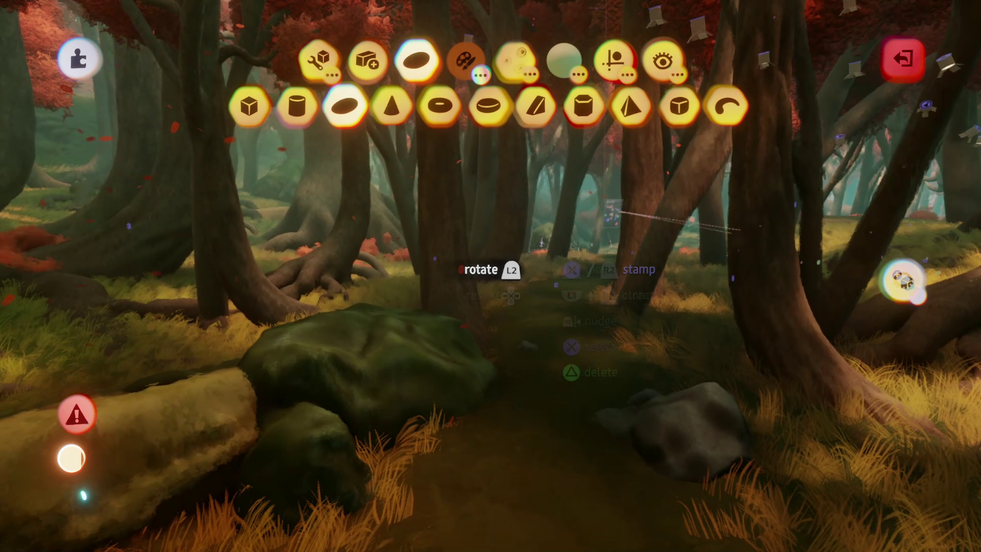
key(Escape)
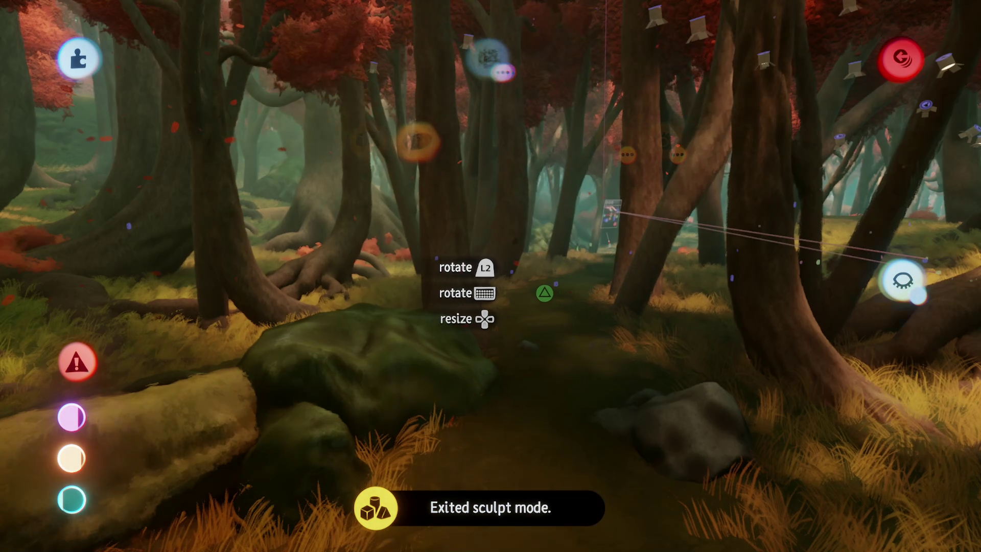
- Position the large mossy boulder among the roots and resize it to about 89%
scroll(545, 291, up, 5)
scroll(508, 240, down, 5)
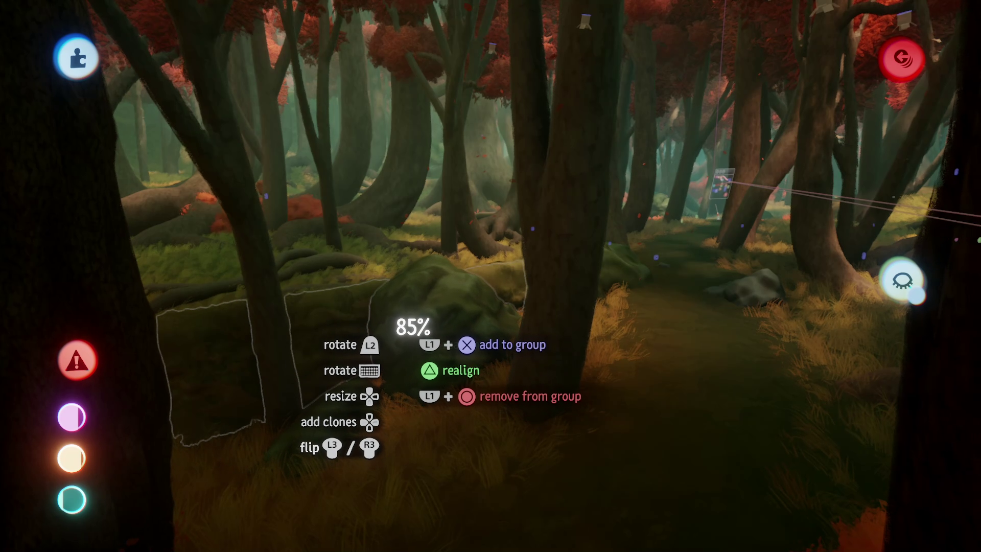
scroll(480, 311, right, 3)
scroll(470, 305, left, 5)
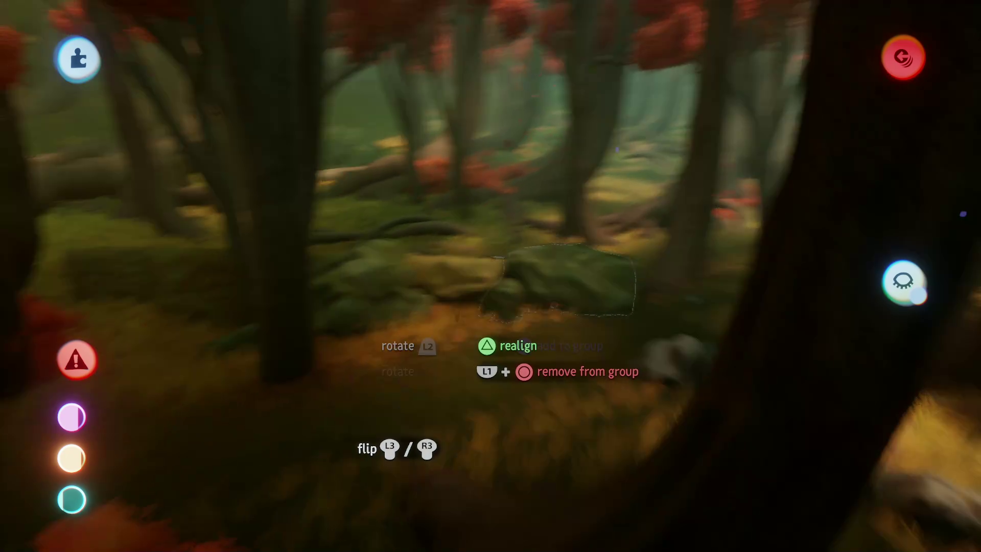
scroll(466, 284, down, 3)
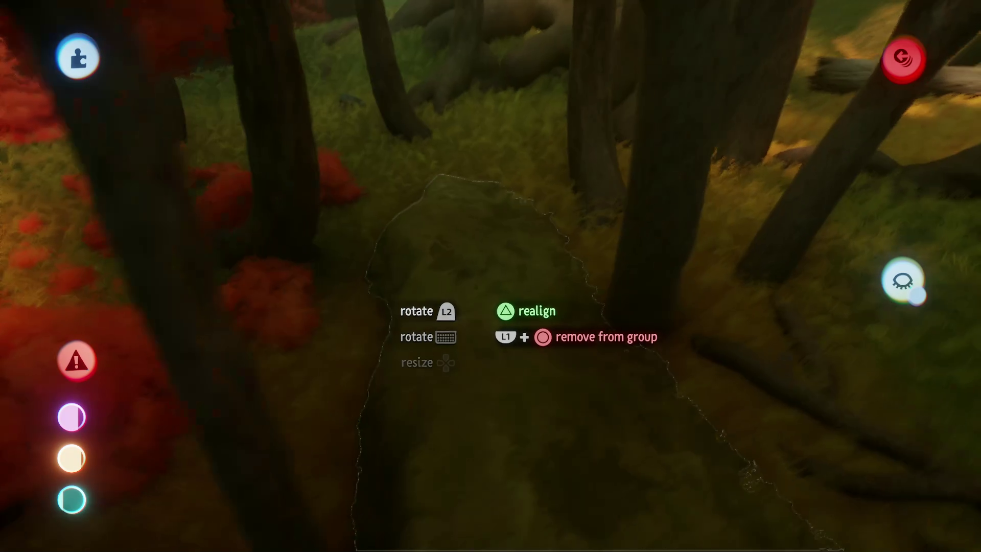
scroll(476, 292, up, 3)
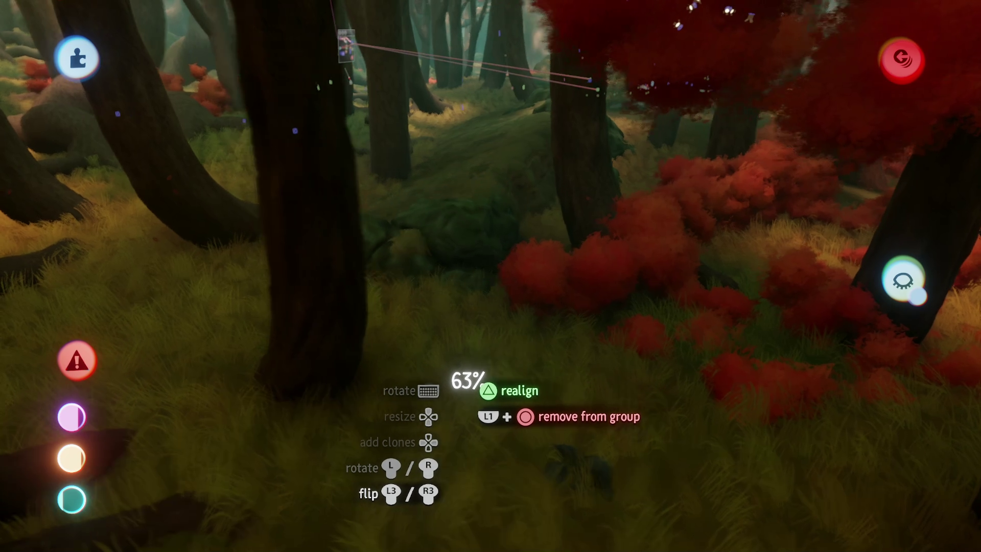
scroll(470, 286, up, 2)
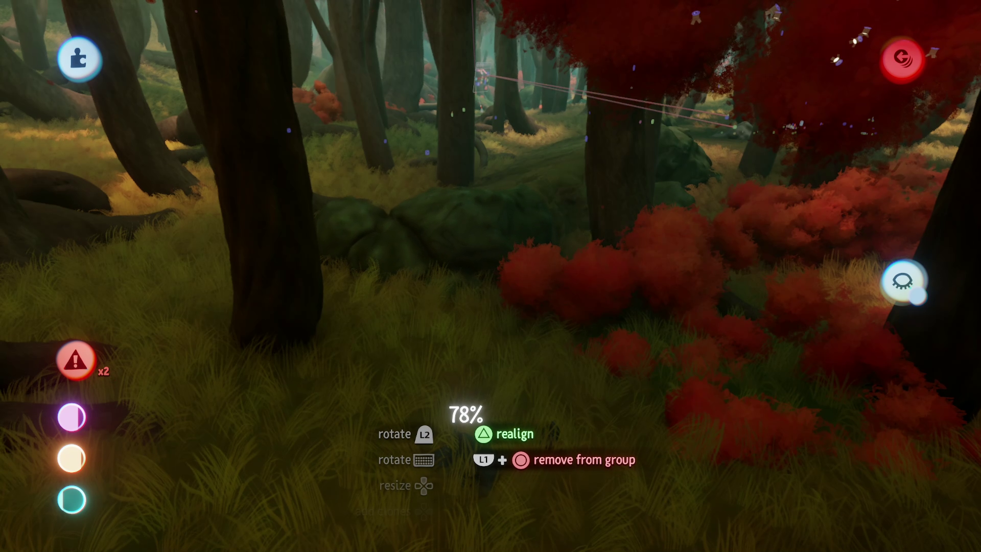
scroll(491, 286, down, 5)
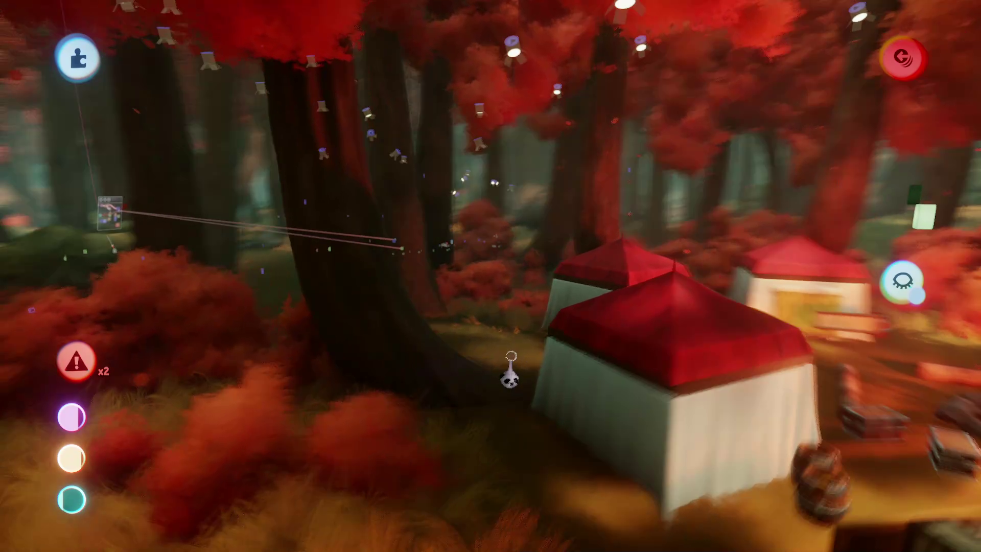
scroll(491, 286, up, 3)
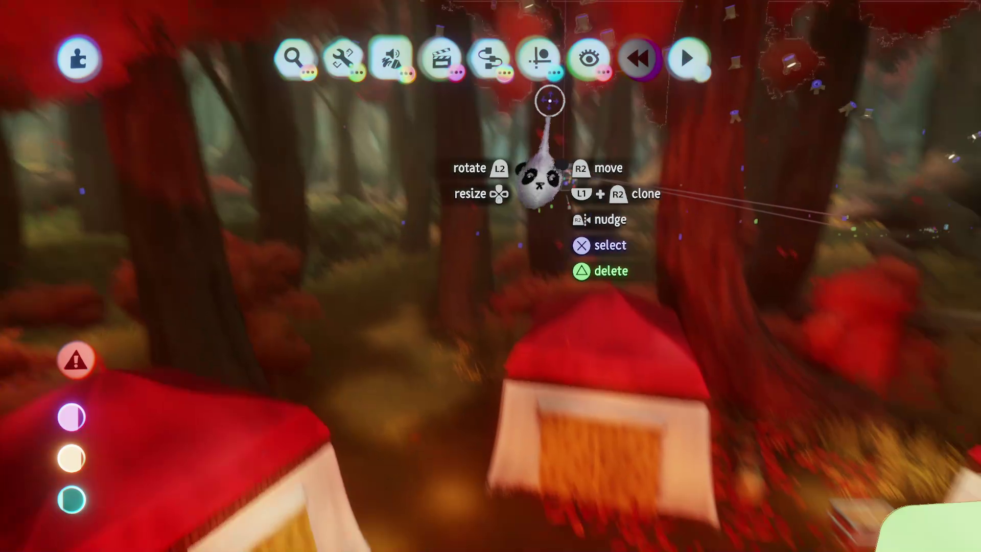
scroll(491, 286, up, 3)
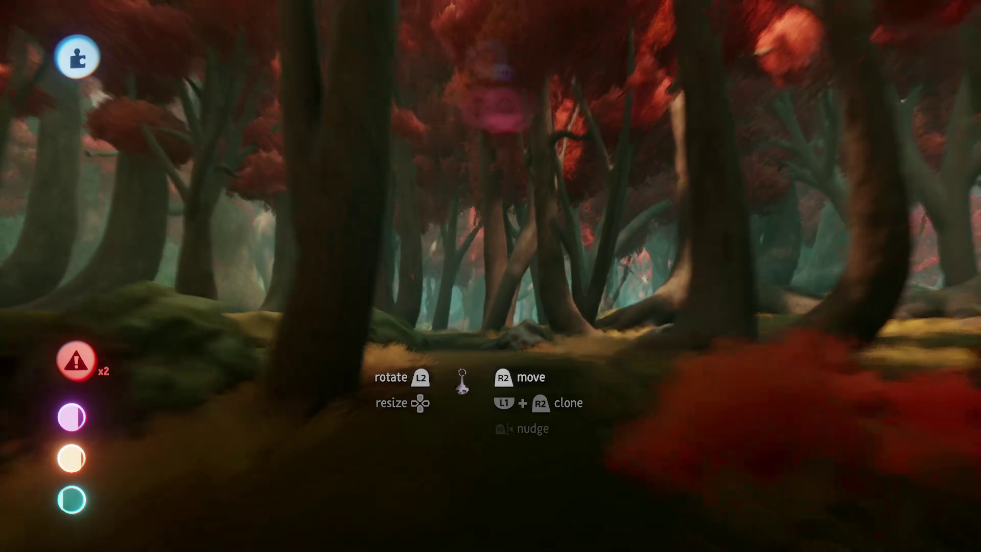
scroll(490, 286, down, 5)
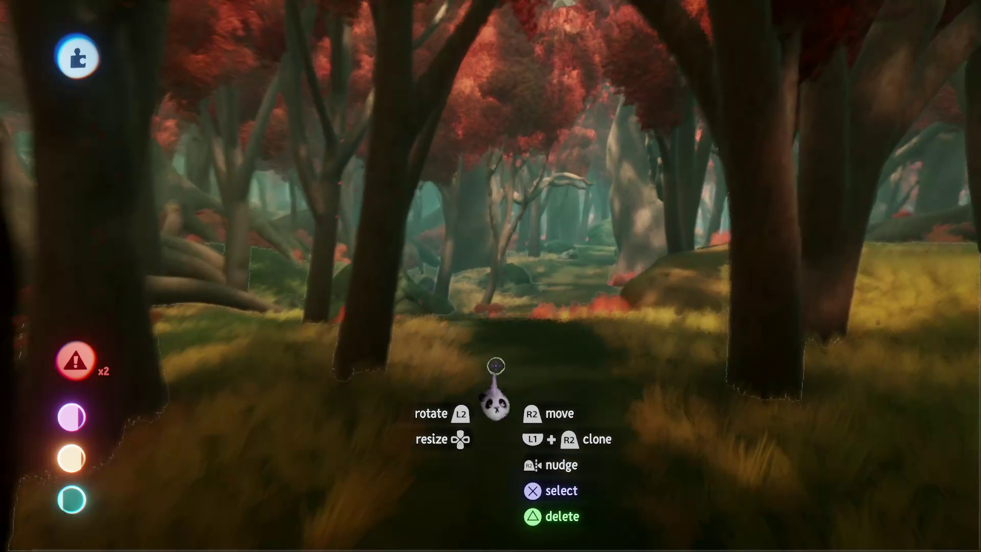
scroll(496, 366, down, 5)
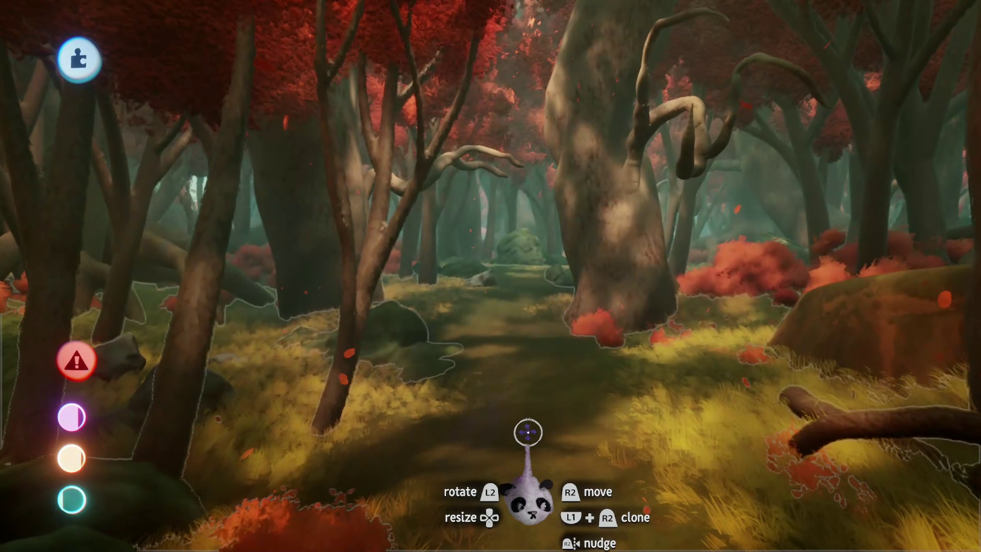
scroll(562, 460, down, 3)
scroll(572, 479, down, 5)
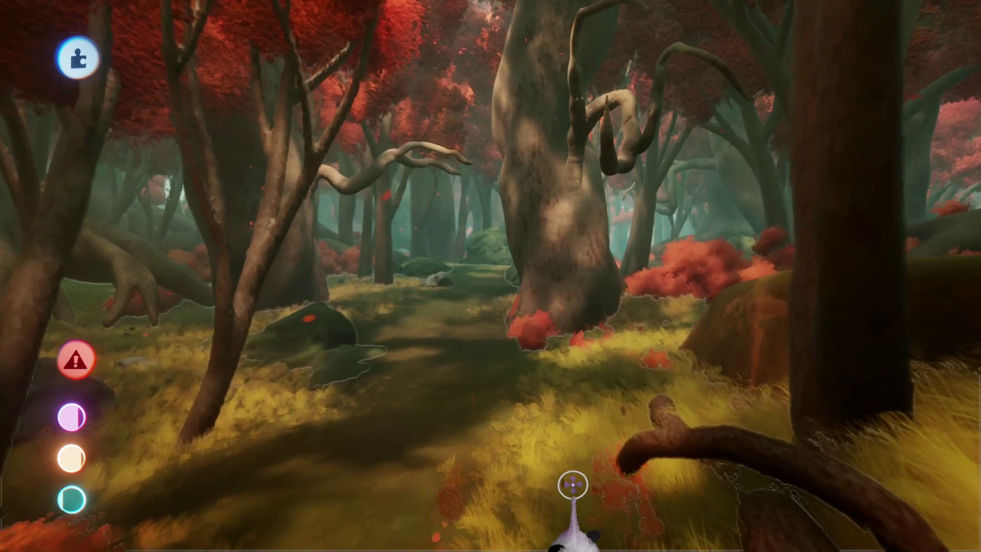
scroll(519, 337, down, 5)
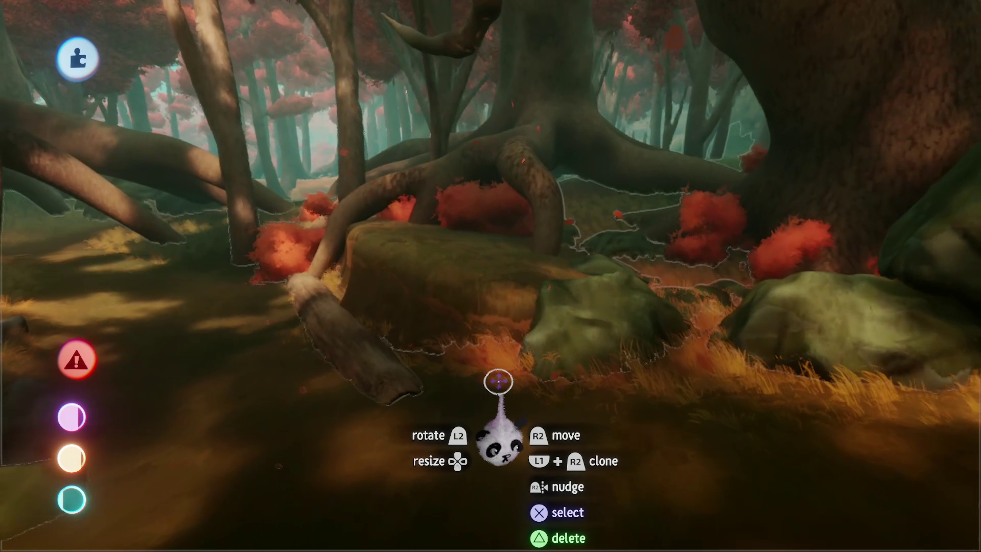
scroll(498, 381, down, 3)
key(Escape)
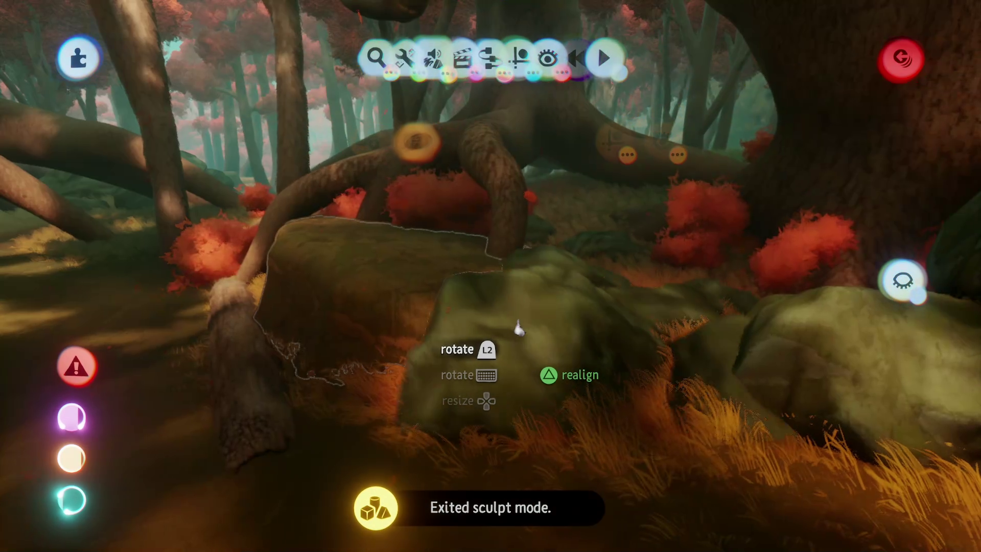
mouse_move(517, 330)
mouse_down()
mouse_move(520, 258)
mouse_move(452, 312)
mouse_move(475, 339)
mouse_move(461, 349)
mouse_move(482, 370)
mouse_move(483, 332)
mouse_up()
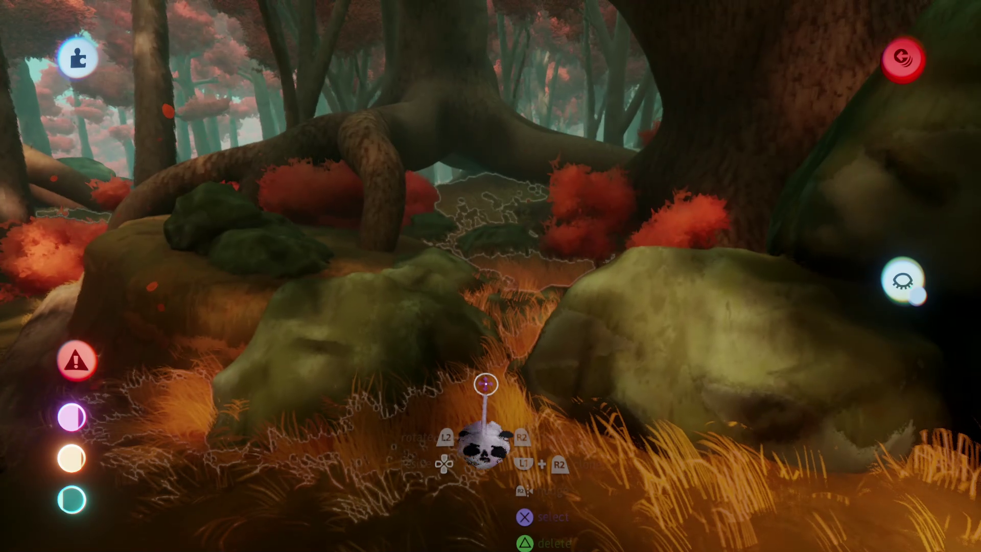
- Fly from the tree roots past the mossy rock and grassy mound, then exit sculpt mode
click(452, 415)
mouse_move(451, 414)
mouse_down()
mouse_move(450, 286)
mouse_move(430, 370)
mouse_move(445, 380)
mouse_move(448, 355)
mouse_up()
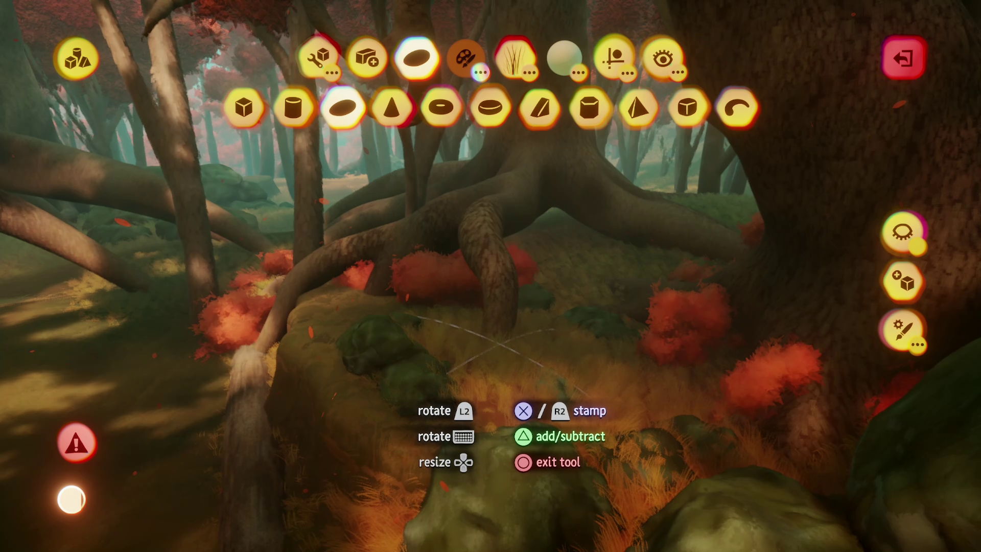
mouse_move(504, 352)
mouse_down()
mouse_move(498, 296)
mouse_move(461, 354)
mouse_move(444, 250)
mouse_move(459, 230)
mouse_up()
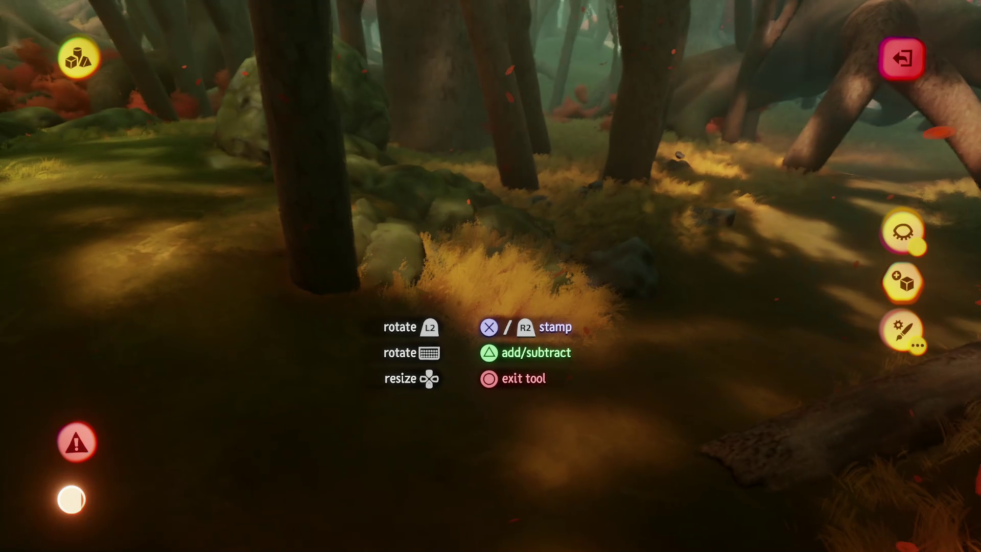
drag(492, 357, 504, 399)
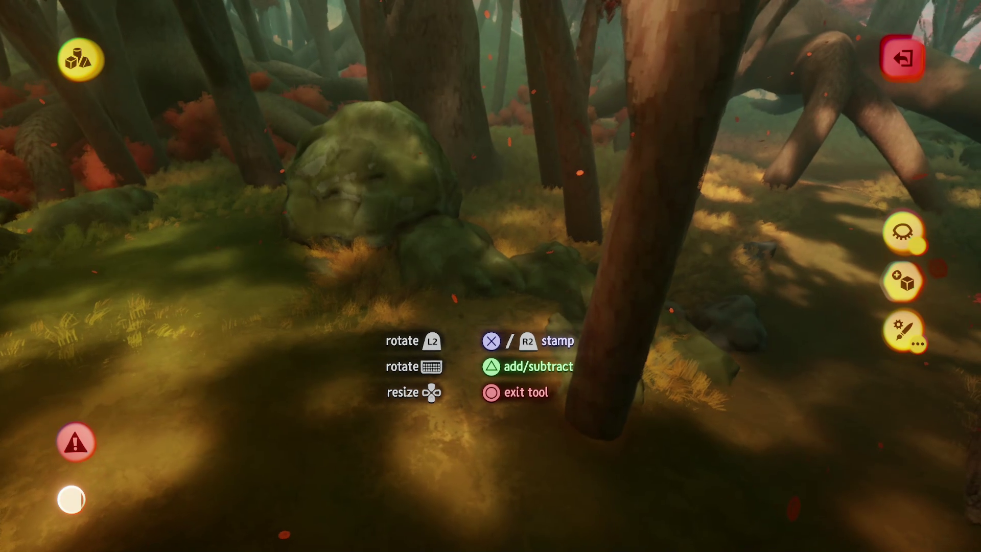
drag(491, 358, 483, 365)
mouse_move(461, 323)
mouse_down()
mouse_move(474, 431)
mouse_move(430, 113)
mouse_up()
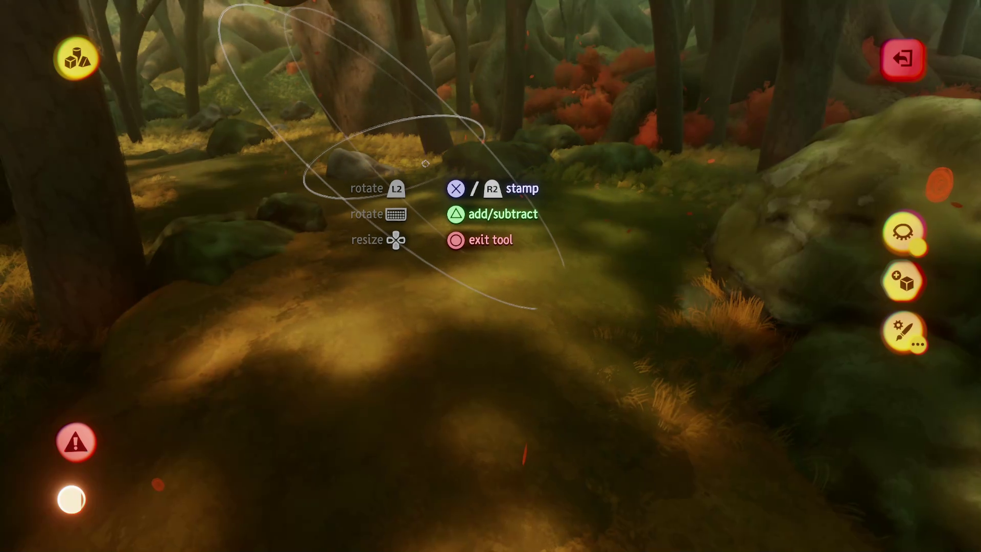
mouse_move(412, 177)
mouse_down()
mouse_move(447, 388)
mouse_move(423, 283)
mouse_move(434, 317)
mouse_move(429, 303)
mouse_up()
mouse_move(430, 258)
mouse_down()
mouse_move(429, 213)
mouse_move(430, 323)
mouse_move(476, 249)
mouse_move(442, 265)
mouse_move(461, 365)
mouse_move(460, 318)
mouse_move(460, 333)
mouse_move(447, 335)
mouse_move(442, 312)
mouse_up()
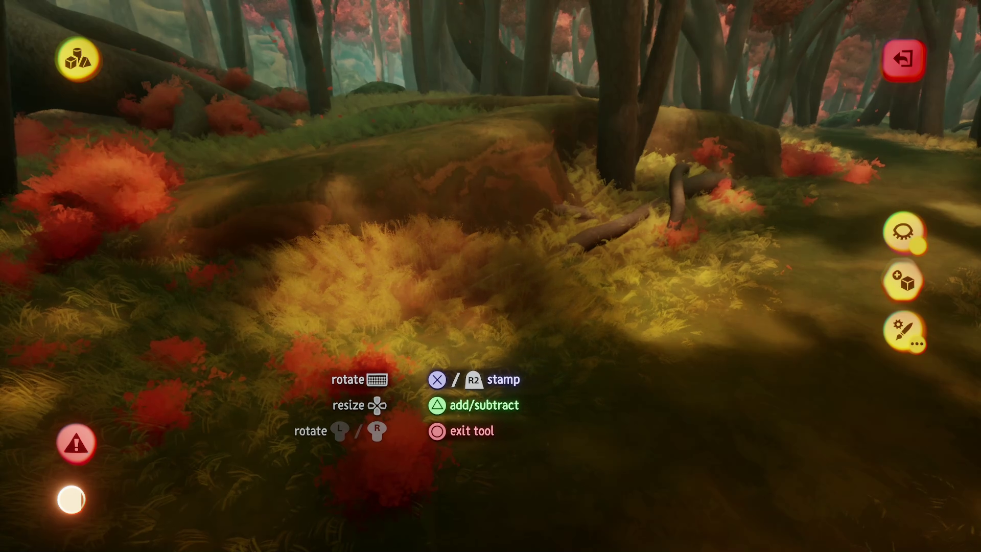
mouse_move(436, 379)
mouse_down()
mouse_move(384, 352)
mouse_move(447, 341)
mouse_move(474, 240)
mouse_move(467, 269)
mouse_up()
mouse_move(468, 194)
mouse_down()
mouse_move(449, 362)
mouse_move(433, 369)
mouse_move(470, 310)
mouse_move(526, 300)
mouse_move(482, 324)
mouse_move(475, 287)
mouse_move(469, 365)
mouse_move(447, 329)
mouse_move(460, 343)
mouse_move(471, 285)
mouse_move(484, 328)
mouse_move(469, 347)
mouse_move(465, 317)
mouse_move(470, 424)
mouse_move(473, 327)
mouse_move(477, 344)
mouse_move(492, 332)
mouse_up()
key(Escape)
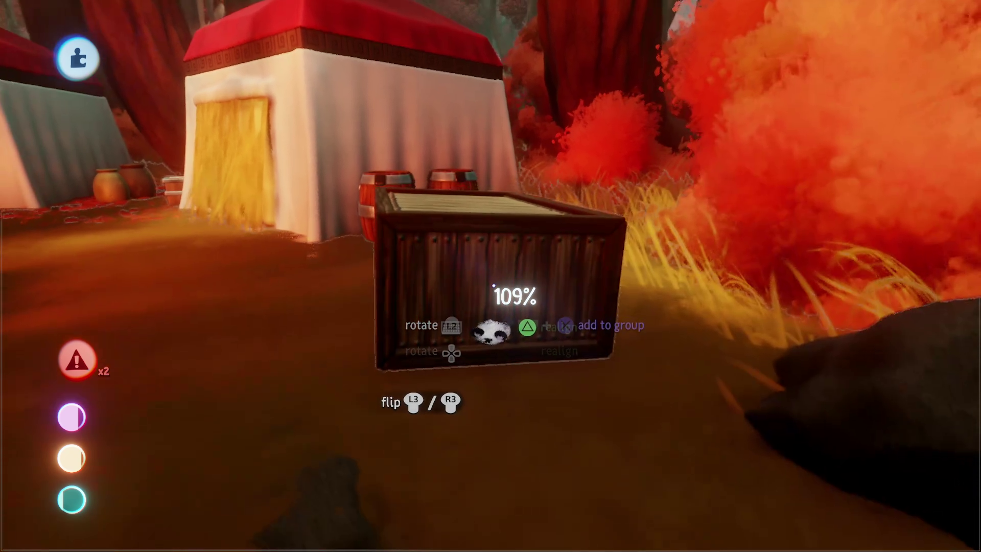
- Place the wooden crate beside the barrels near the tents, then fly back through the forest
mouse_move(497, 299)
mouse_down()
mouse_move(504, 287)
mouse_move(470, 296)
mouse_move(460, 281)
mouse_move(475, 284)
mouse_move(496, 232)
mouse_move(500, 245)
mouse_move(477, 258)
mouse_move(469, 252)
mouse_move(469, 313)
mouse_move(455, 324)
mouse_move(473, 356)
mouse_move(396, 307)
mouse_move(432, 352)
mouse_move(437, 318)
mouse_up()
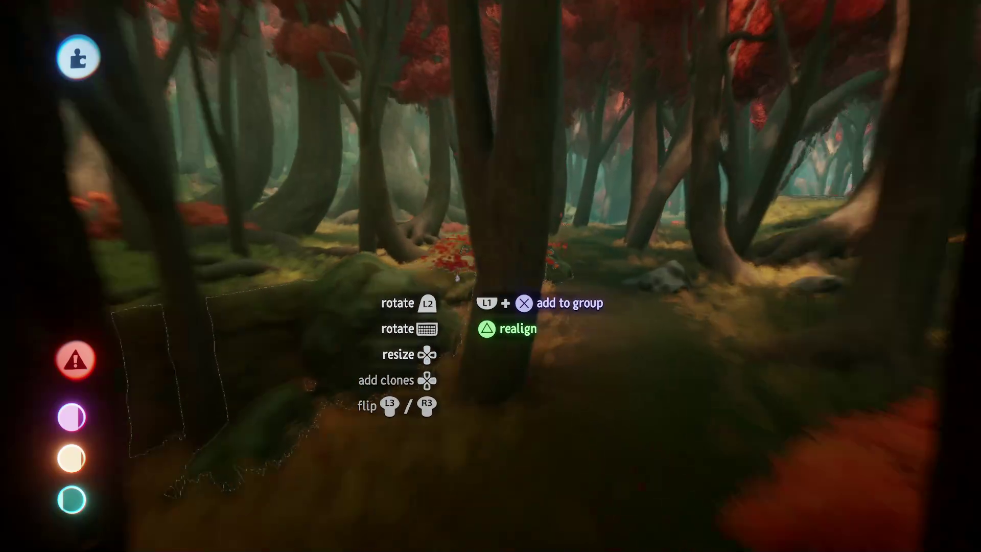
mouse_move(458, 277)
mouse_down()
mouse_move(463, 128)
mouse_move(446, 187)
mouse_move(441, 316)
mouse_move(450, 266)
mouse_move(449, 285)
mouse_move(438, 275)
mouse_move(406, 298)
mouse_move(406, 350)
mouse_move(379, 300)
mouse_move(372, 225)
mouse_up()
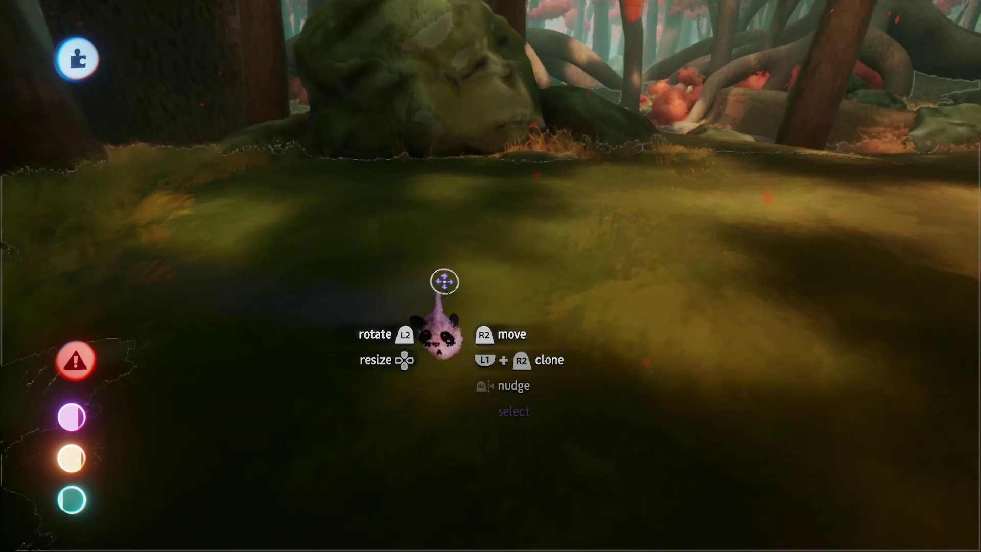
mouse_move(445, 281)
mouse_down()
mouse_move(477, 267)
mouse_move(508, 281)
mouse_move(495, 306)
mouse_move(468, 320)
mouse_move(497, 390)
mouse_move(475, 366)
mouse_move(472, 341)
mouse_move(481, 350)
mouse_move(507, 334)
mouse_move(486, 360)
mouse_move(491, 307)
mouse_move(490, 364)
mouse_move(486, 300)
mouse_up()
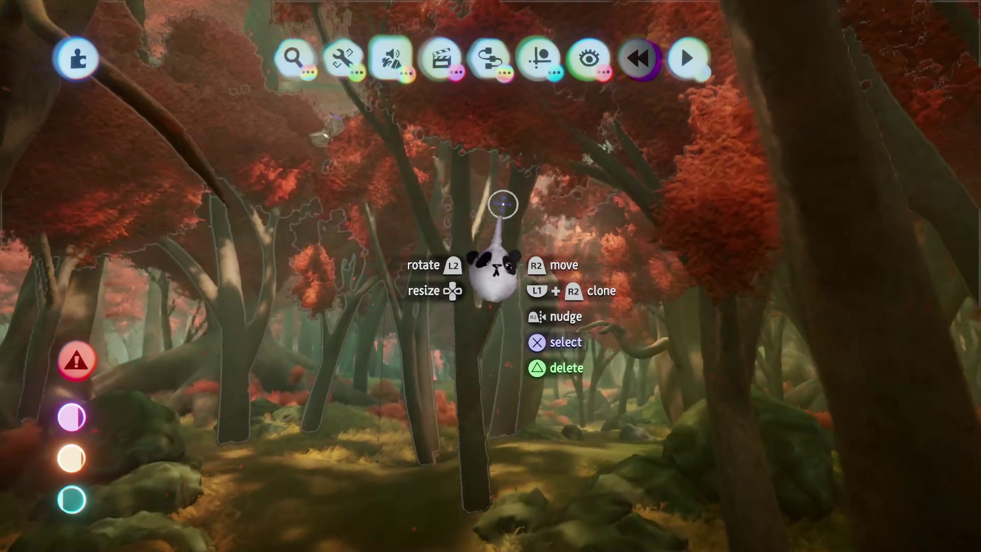
- Turn on visibility of invisible objects to reveal the hidden lamps and stumps
mouse_move(503, 204)
mouse_down()
mouse_move(445, 212)
mouse_move(603, 56)
mouse_up()
click(588, 59)
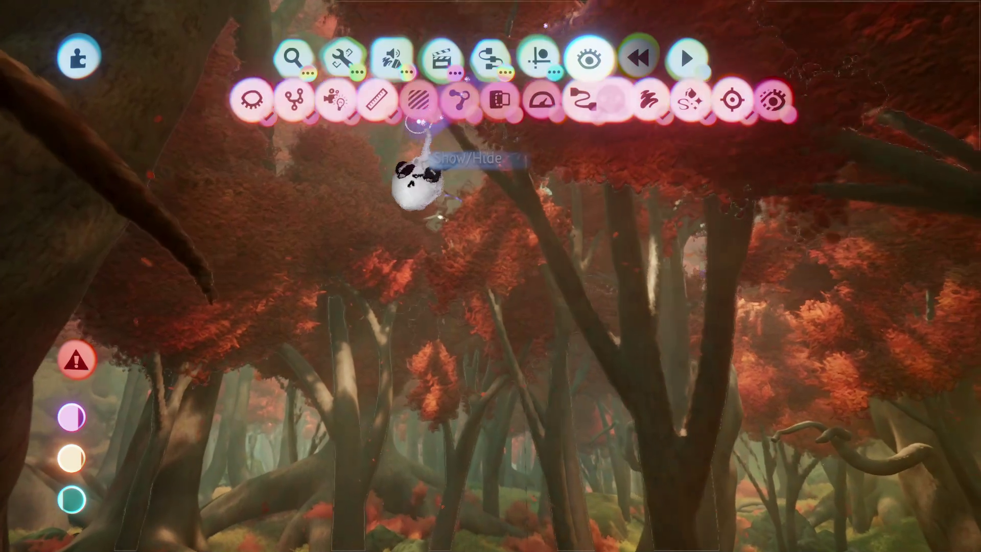
click(418, 102)
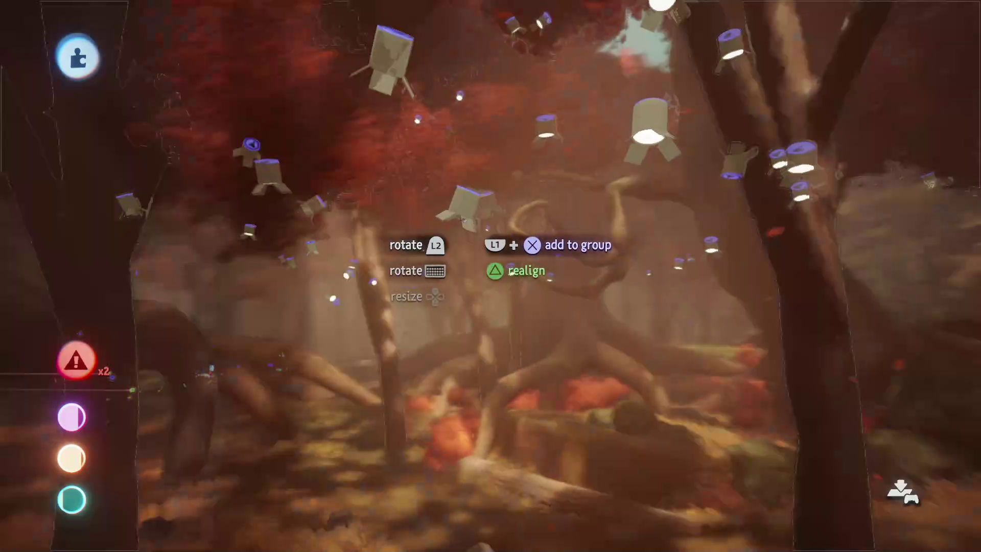
- Clone one of the lamps and carry the copy above the forest path toward the red trees
click(466, 471)
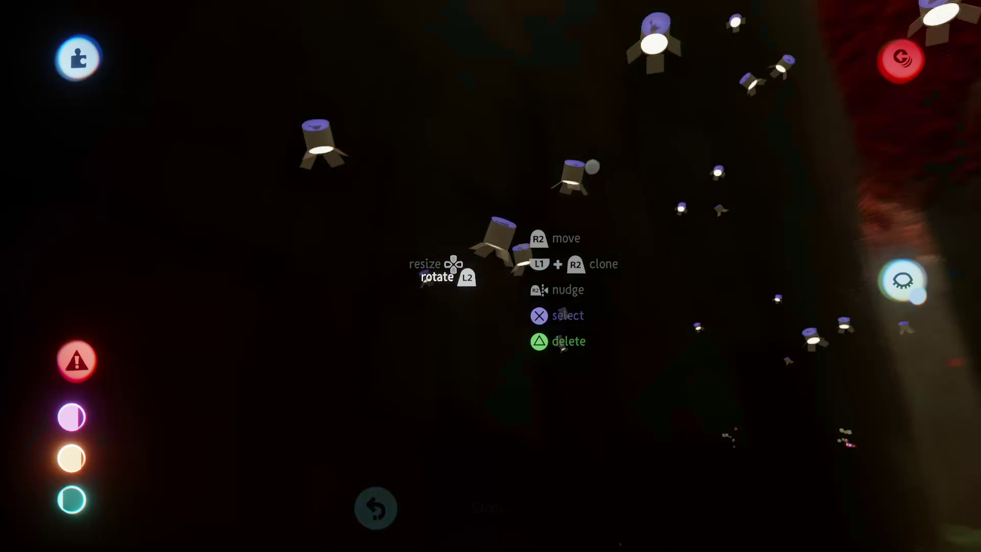
mouse_move(499, 242)
mouse_down()
mouse_move(462, 246)
mouse_move(478, 245)
mouse_up()
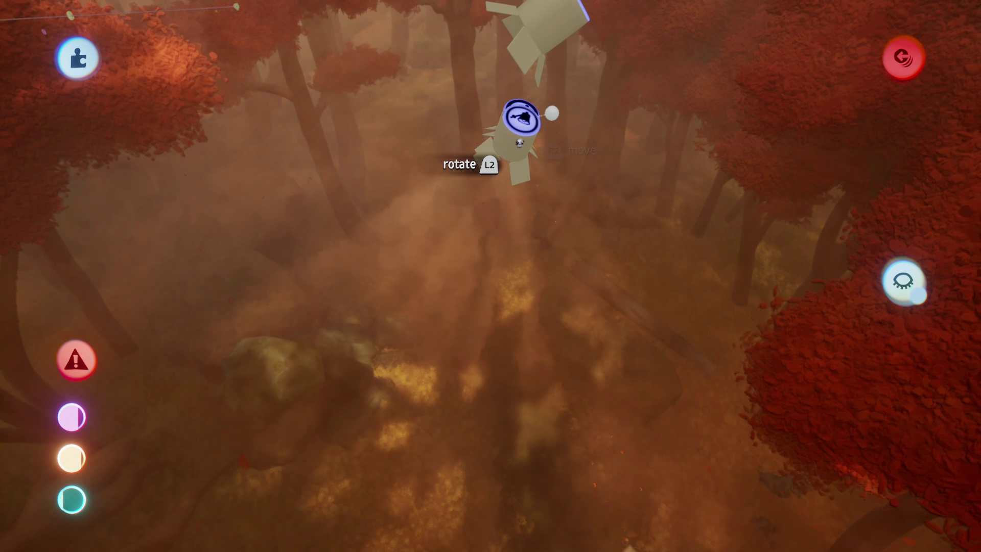
drag(522, 130, 465, 87)
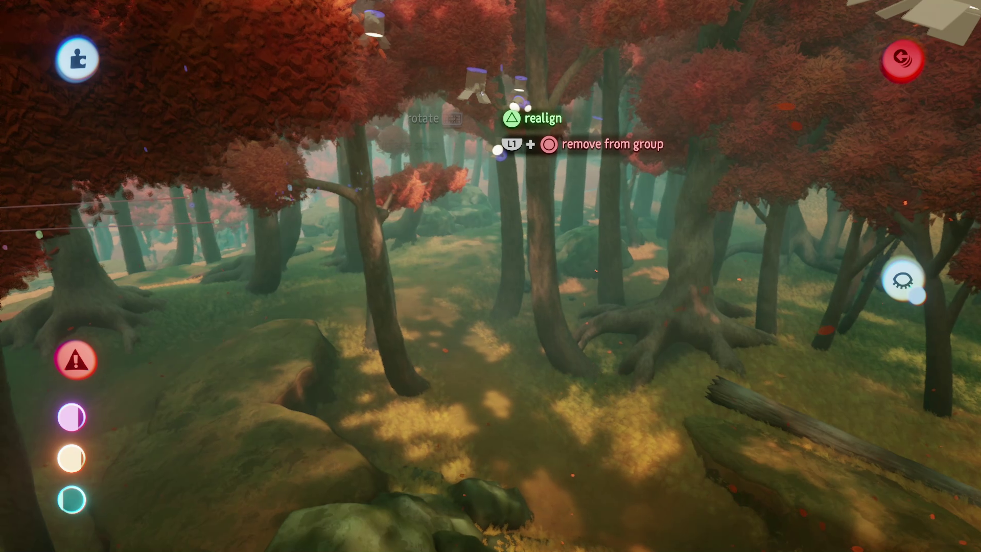
drag(519, 105, 521, 105)
mouse_move(472, 81)
mouse_down()
mouse_move(450, 148)
mouse_move(473, 131)
mouse_move(378, 123)
mouse_move(471, 66)
mouse_move(454, 87)
mouse_move(460, 110)
mouse_move(459, 90)
mouse_move(477, 109)
mouse_move(463, 115)
mouse_up()
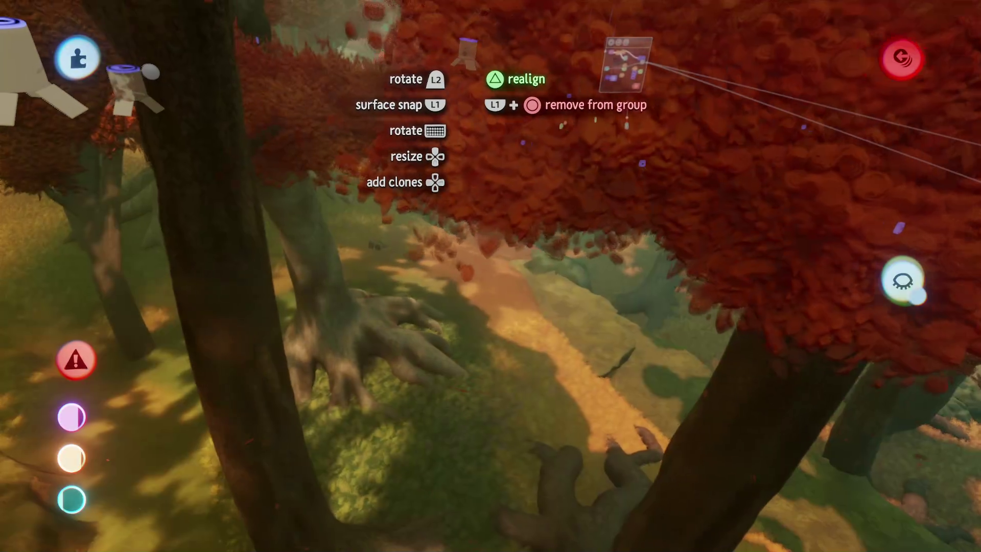
mouse_move(467, 54)
mouse_down()
mouse_move(470, 33)
mouse_move(484, 42)
mouse_up()
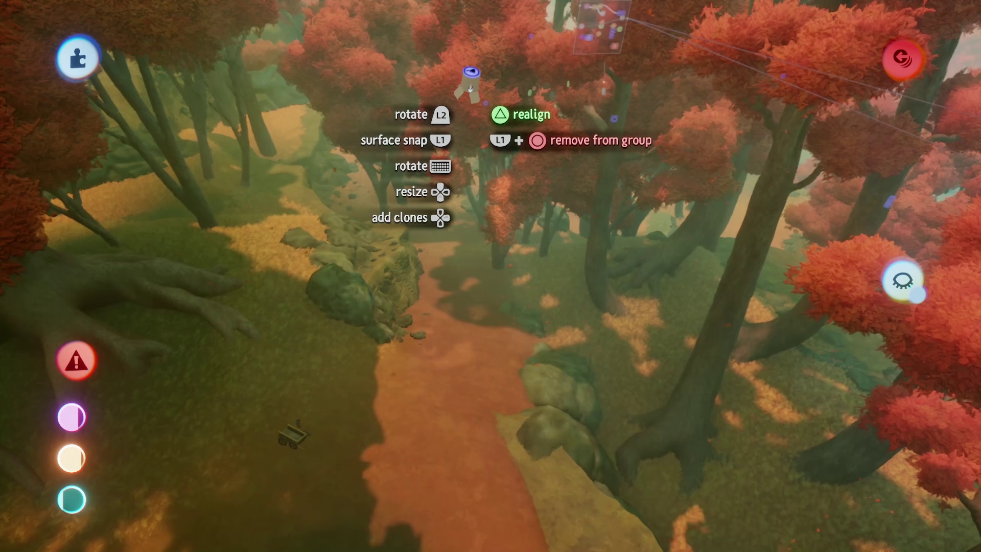
drag(470, 98, 476, 66)
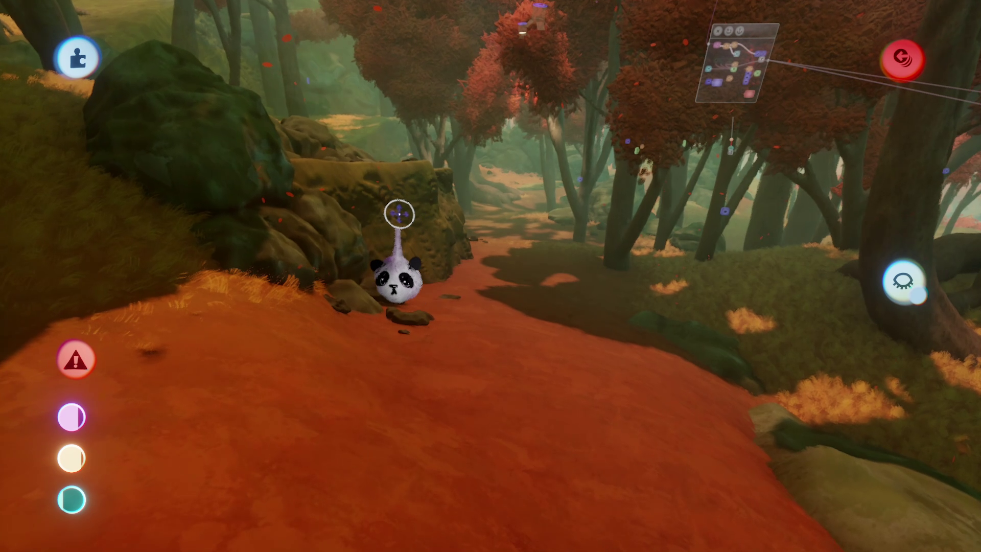
- Drop the lamp by the orange trail and return to trail sculpting with the flat disc stamp
key(Escape)
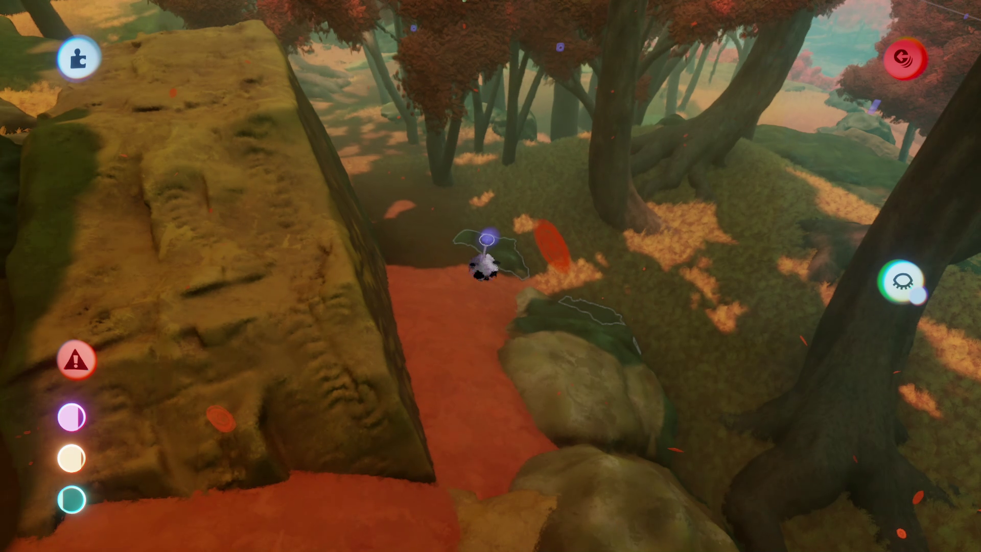
key(Escape)
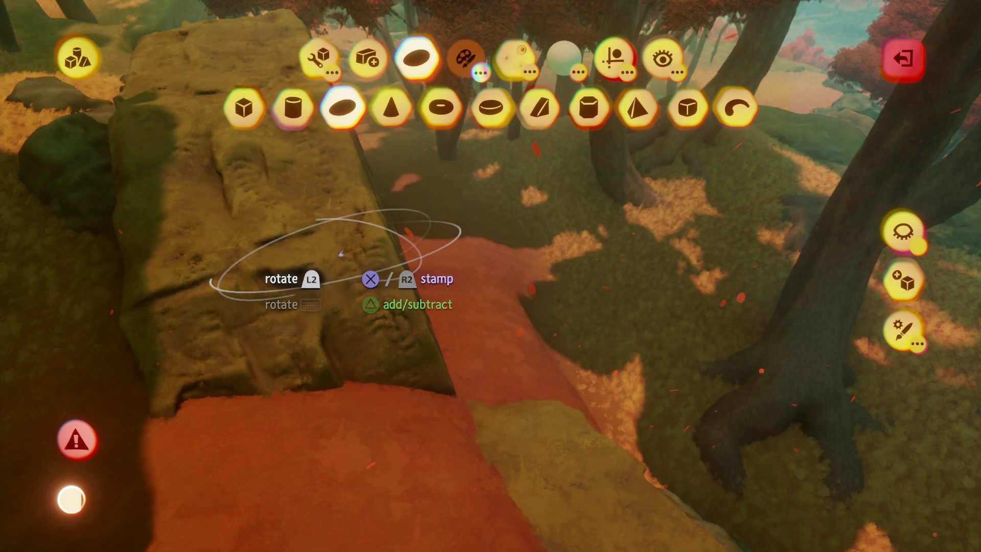
- Stamp orange-red flat discs along the path beside the rocks, then exit sculpt mode
key(Escape)
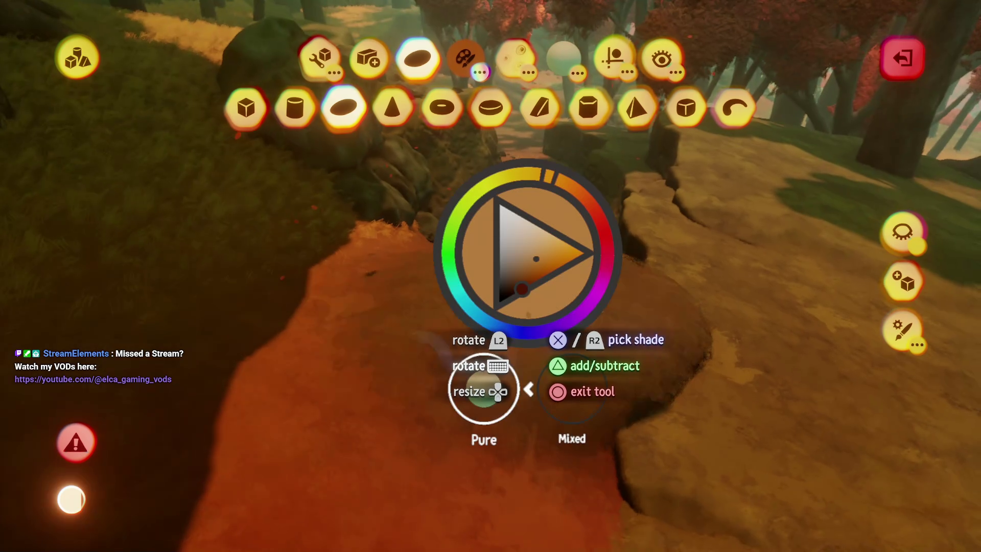
click(542, 252)
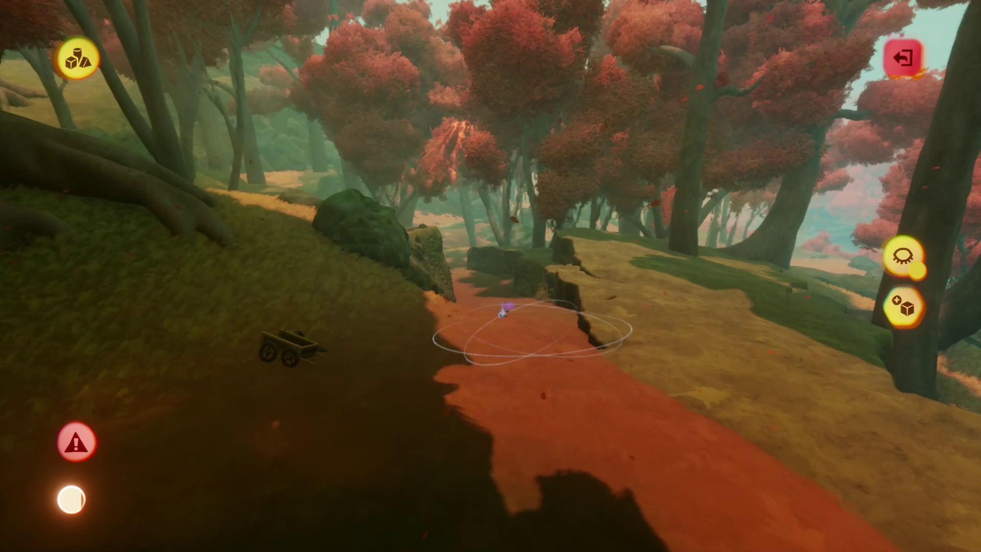
key(Escape)
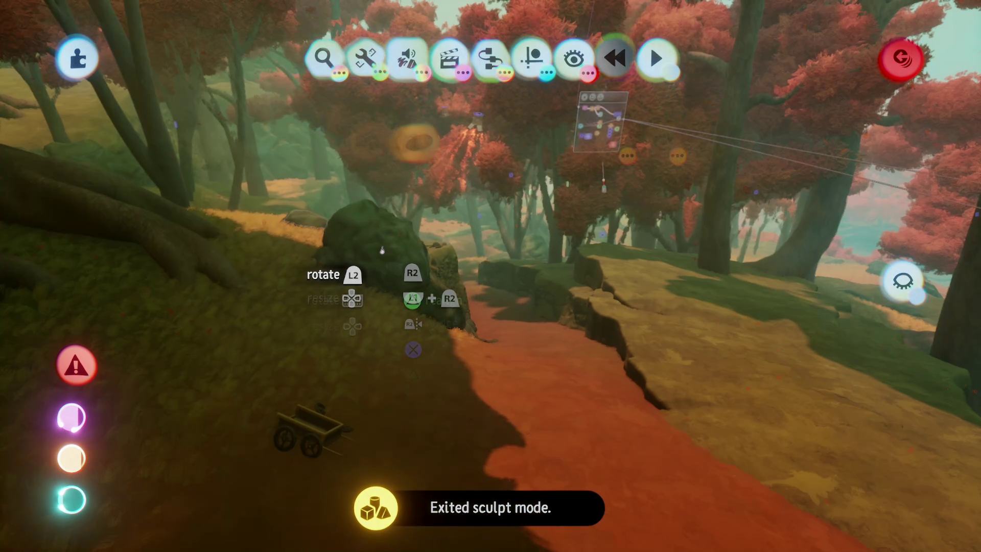
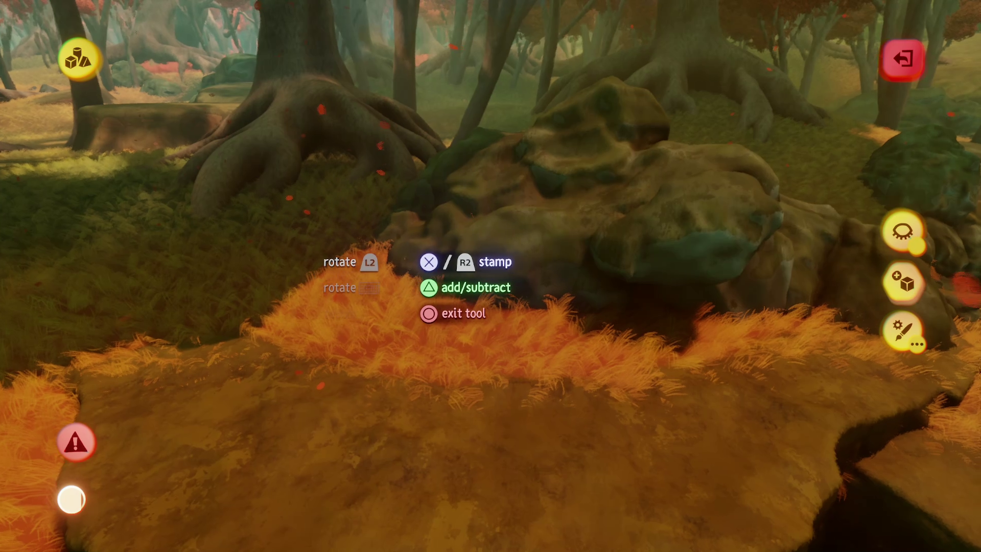
- Exit sculpt mode to return to the main edit view over the leafy forest slope
key(Escape)
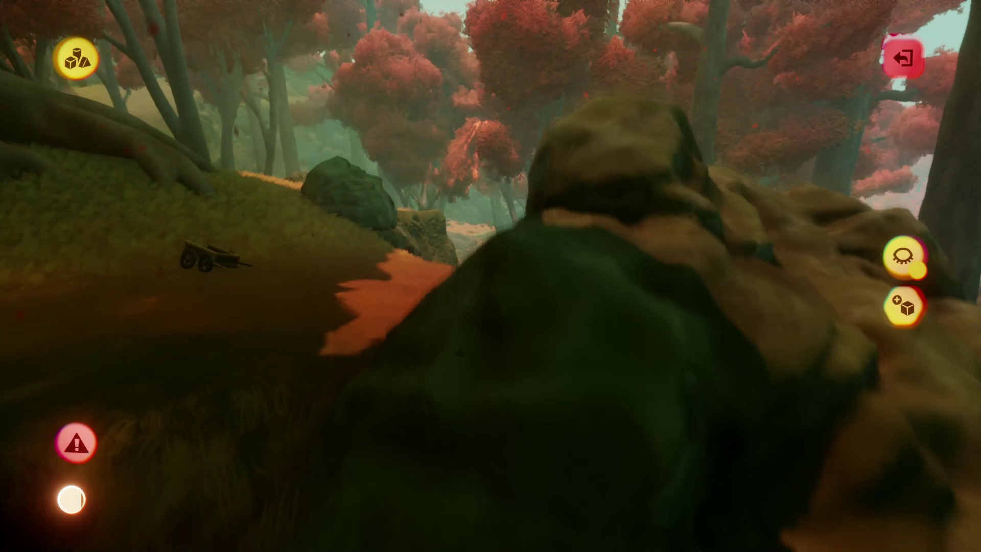
key(Escape)
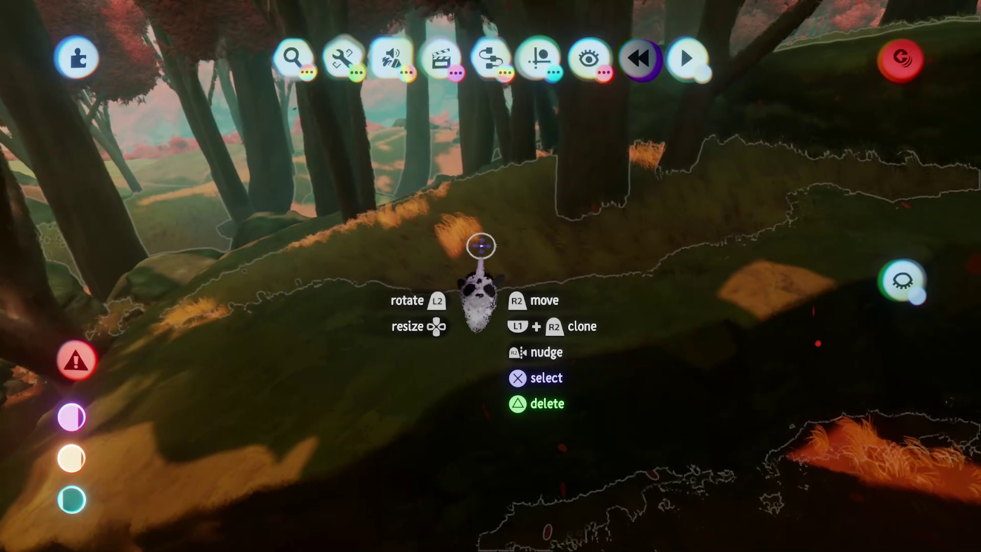
- Sculpt the grassy rock beside the mossy boulder, then exit sculpt mode to resume editing
click(482, 252)
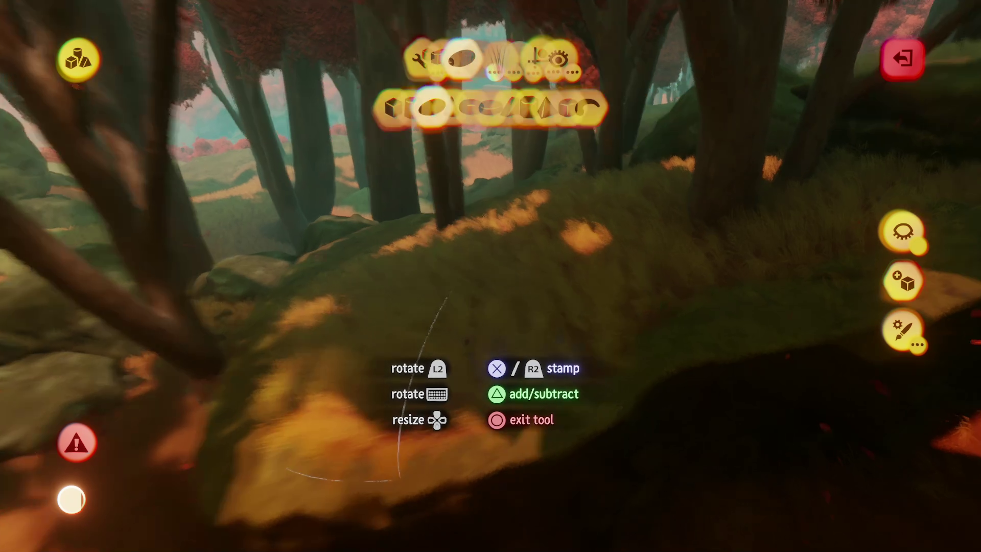
key(Escape)
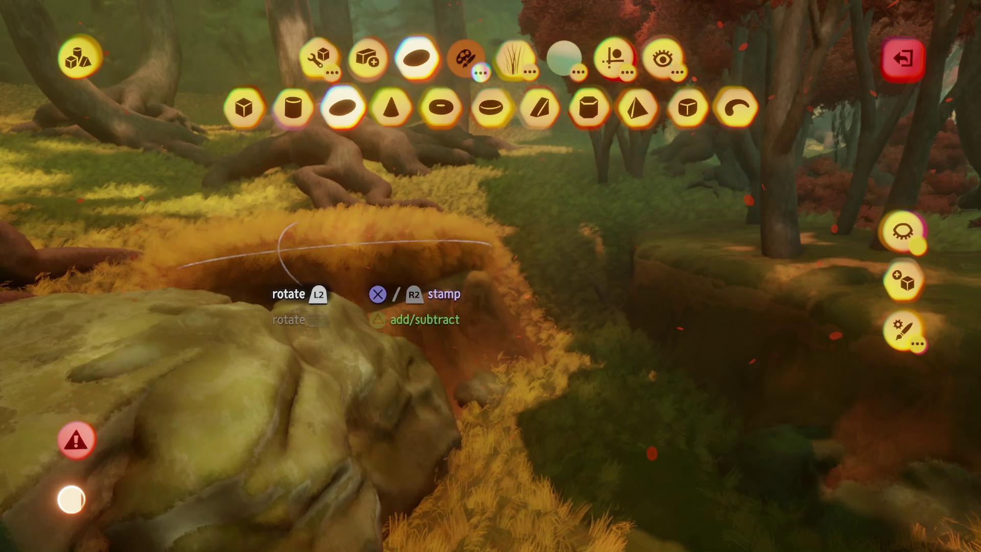
key(Escape)
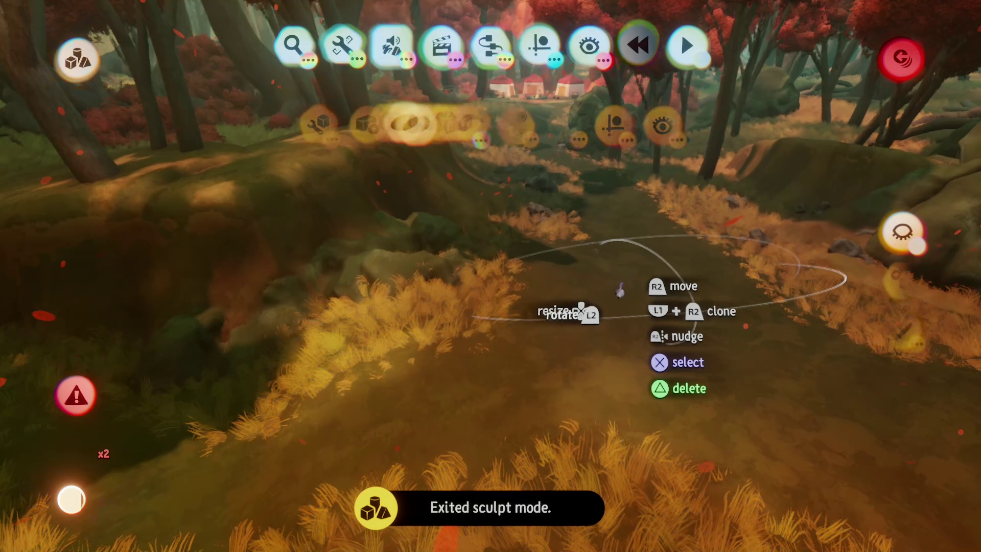
- Stamp the ground near the dirt path in sculpt mode, then exit back to editing
click(620, 291)
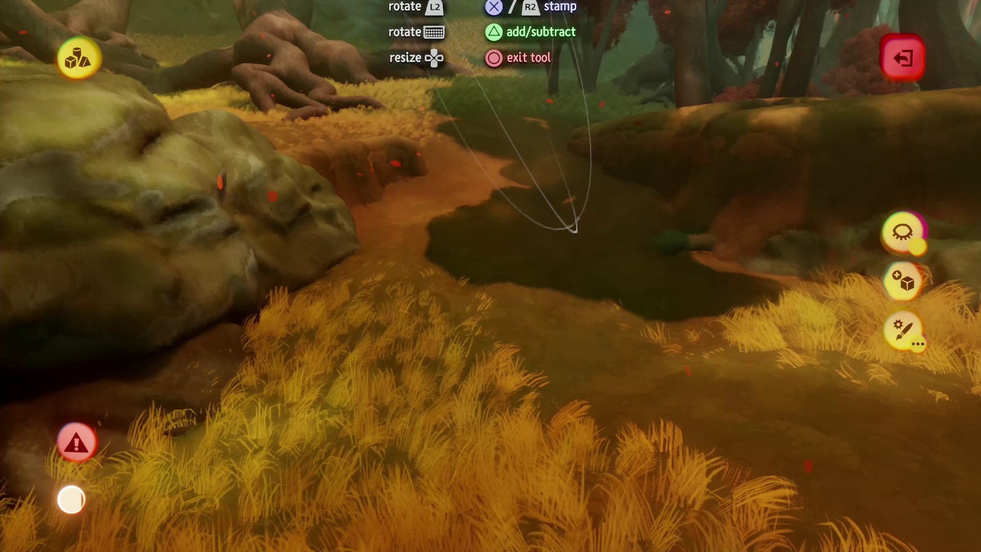
key(Escape)
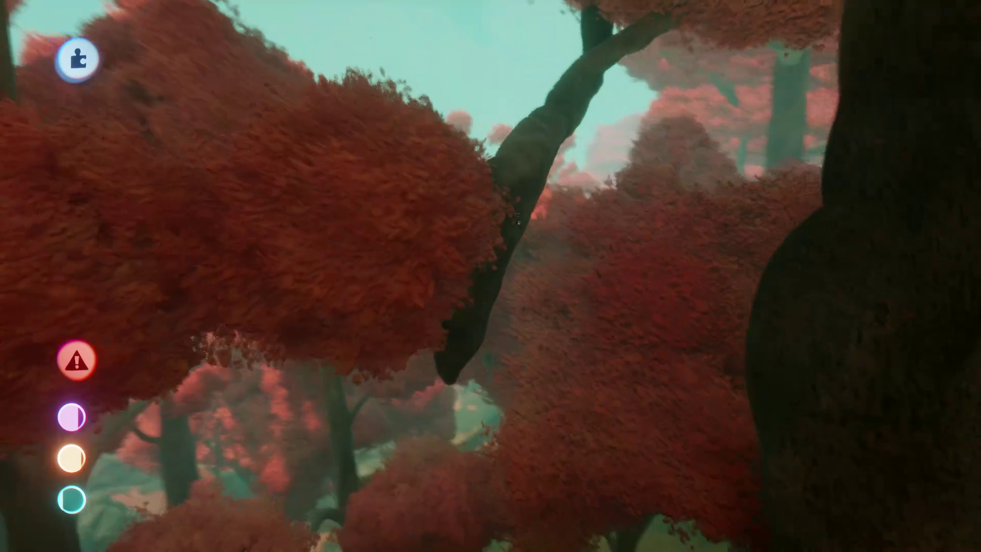
- Leave sculpt mode and begin stamping the dark grassy hillside beneath the red trees
key(Escape)
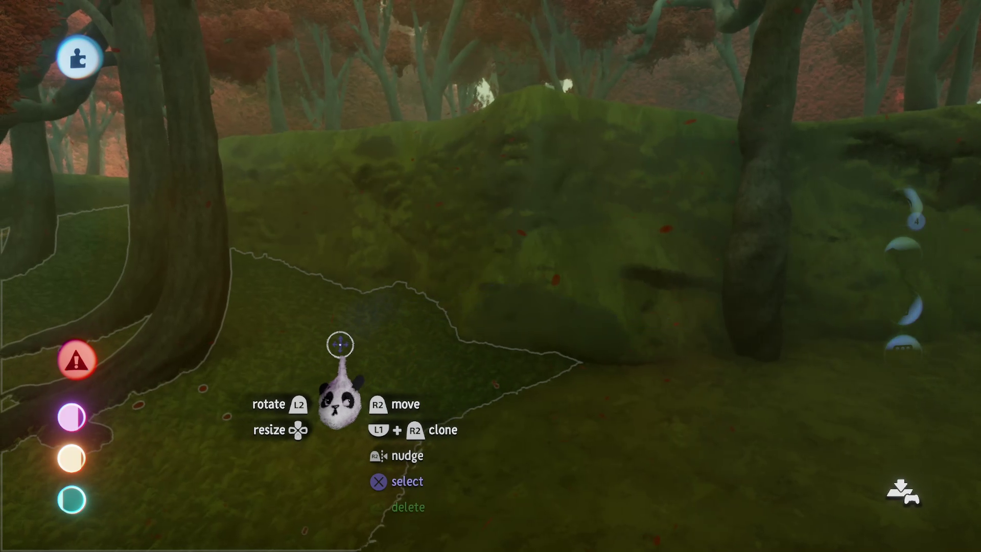
click(412, 279)
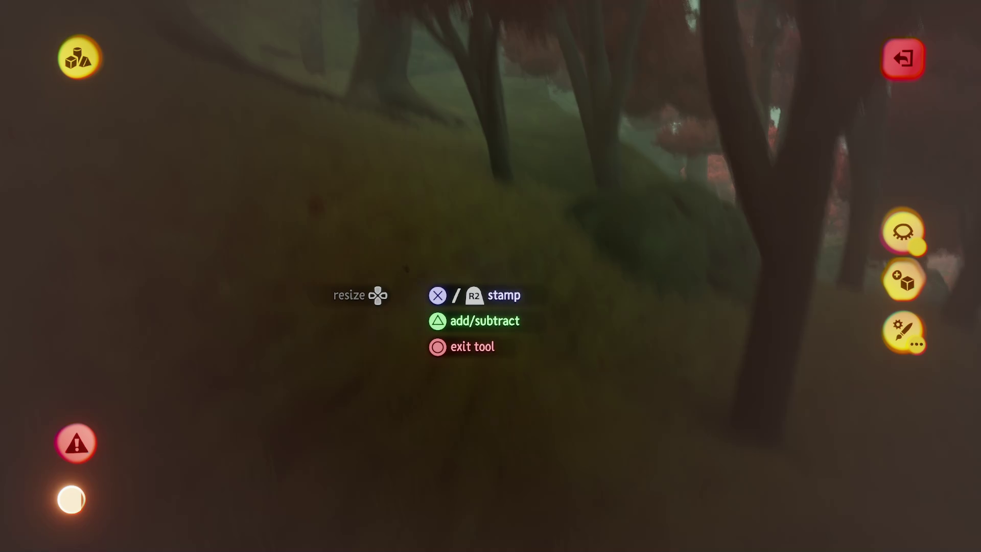
- Exit sculpt mode and put away the stamp tool above the autumn forest
key(Escape)
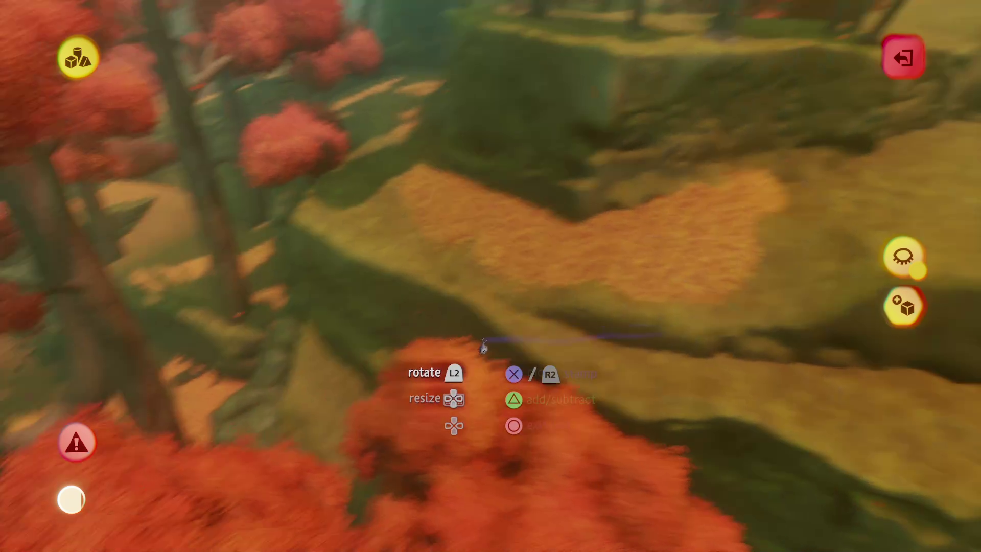
key(Escape)
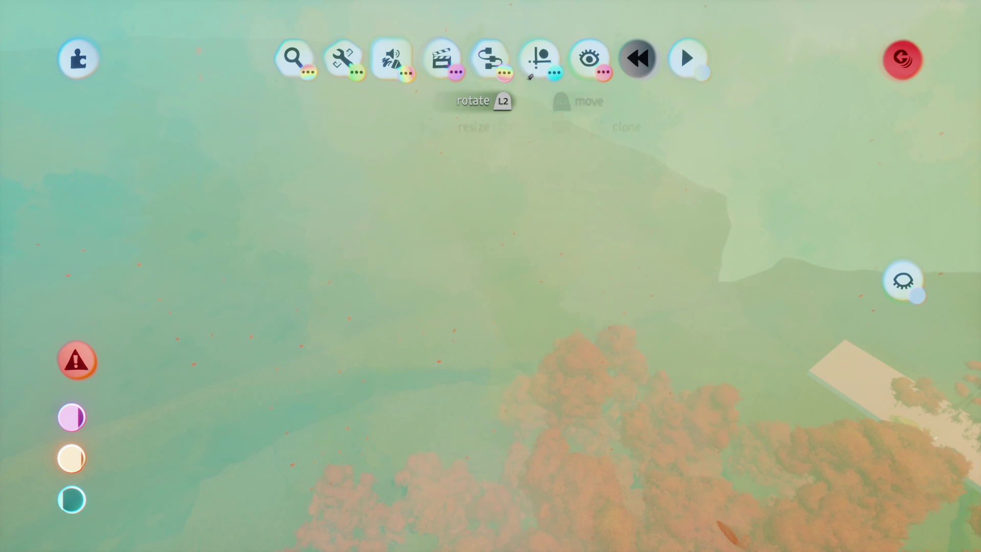
- Switch to the grab/move tool and orbit out to view the whole red-tree plateau
click(530, 76)
click(562, 156)
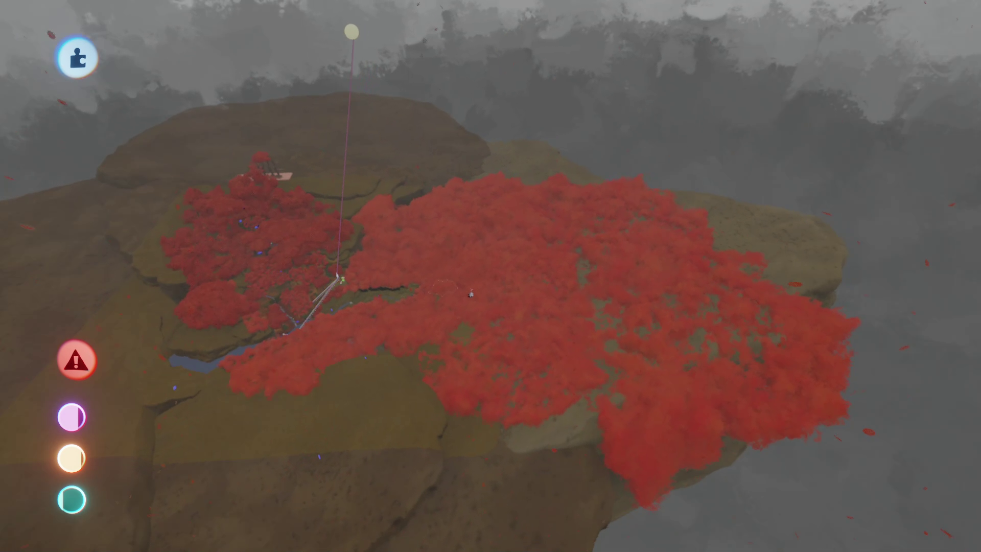
mouse_move(407, 205)
mouse_down()
mouse_move(416, 174)
mouse_move(404, 168)
mouse_move(392, 183)
mouse_move(267, 208)
mouse_move(136, 204)
mouse_move(219, 241)
mouse_move(355, 194)
mouse_move(353, 162)
mouse_up()
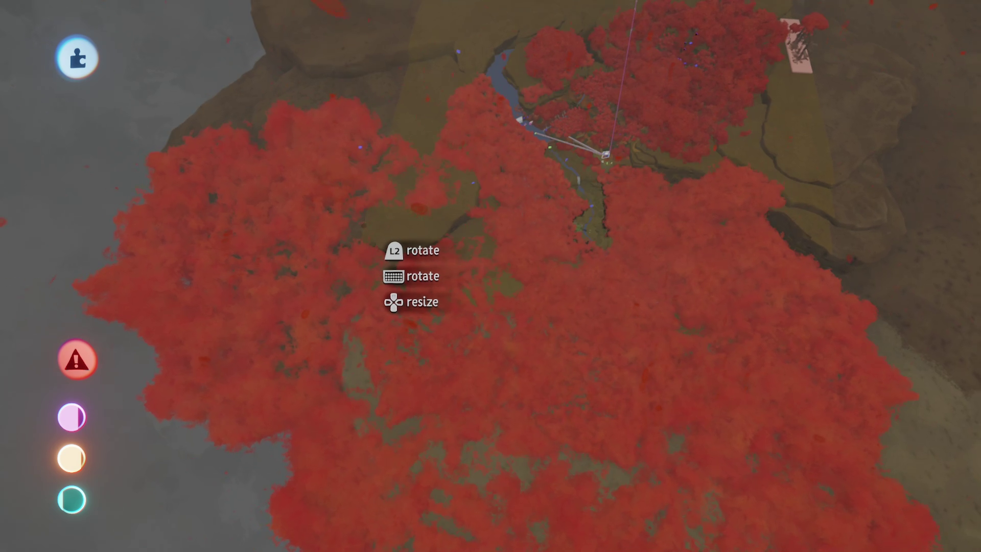
- Enlarge a red tree clump to about 174% and place it on the grass near the pale platform
mouse_move(325, 192)
mouse_down()
mouse_move(368, 230)
mouse_move(547, 193)
mouse_move(478, 194)
mouse_up()
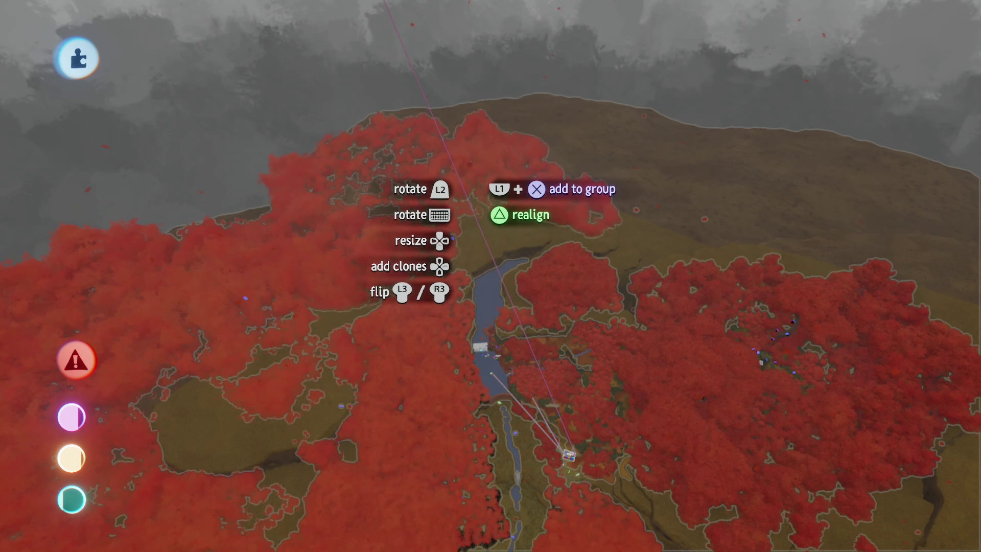
mouse_move(340, 249)
mouse_down()
mouse_move(417, 189)
mouse_move(438, 218)
mouse_move(485, 225)
mouse_move(488, 246)
mouse_move(506, 241)
mouse_move(490, 215)
mouse_move(491, 126)
mouse_move(415, 109)
mouse_move(403, 119)
mouse_move(413, 143)
mouse_move(485, 217)
mouse_move(414, 220)
mouse_move(451, 162)
mouse_move(446, 146)
mouse_move(486, 177)
mouse_up()
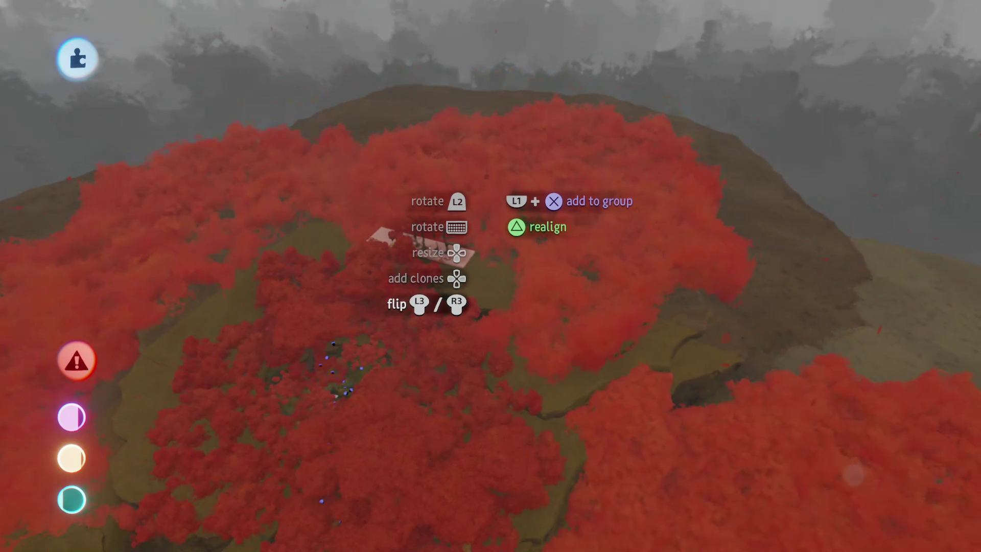
mouse_move(485, 250)
mouse_down()
mouse_move(475, 232)
mouse_move(501, 181)
mouse_move(484, 169)
mouse_move(521, 153)
mouse_move(549, 210)
mouse_move(450, 184)
mouse_move(399, 215)
mouse_move(236, 159)
mouse_move(251, 176)
mouse_move(193, 182)
mouse_move(449, 340)
mouse_up()
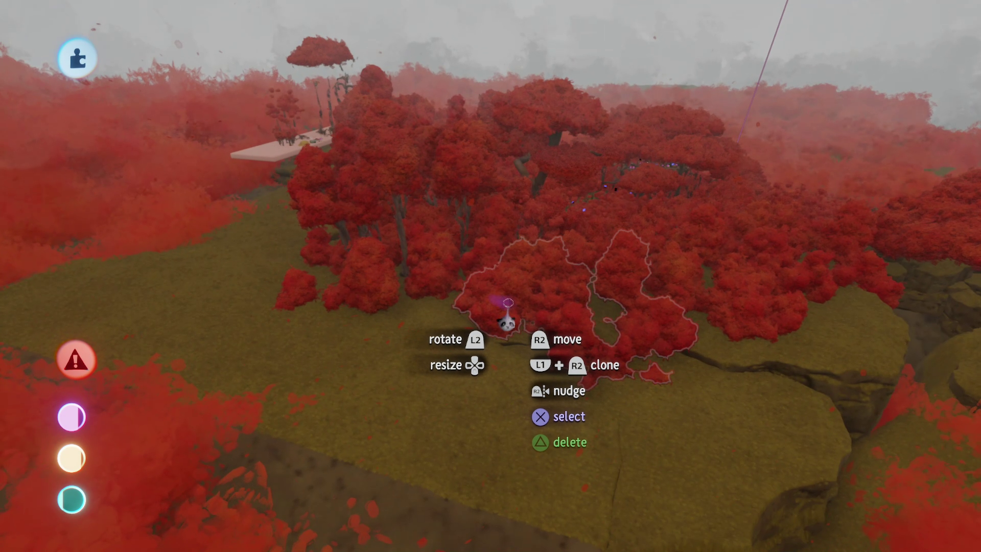
drag(508, 303, 506, 290)
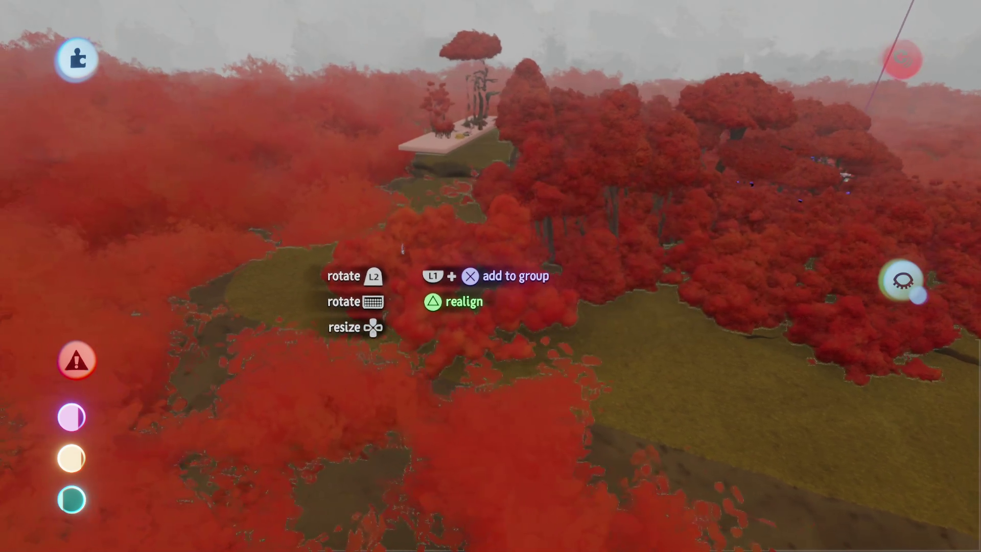
drag(384, 306, 417, 266)
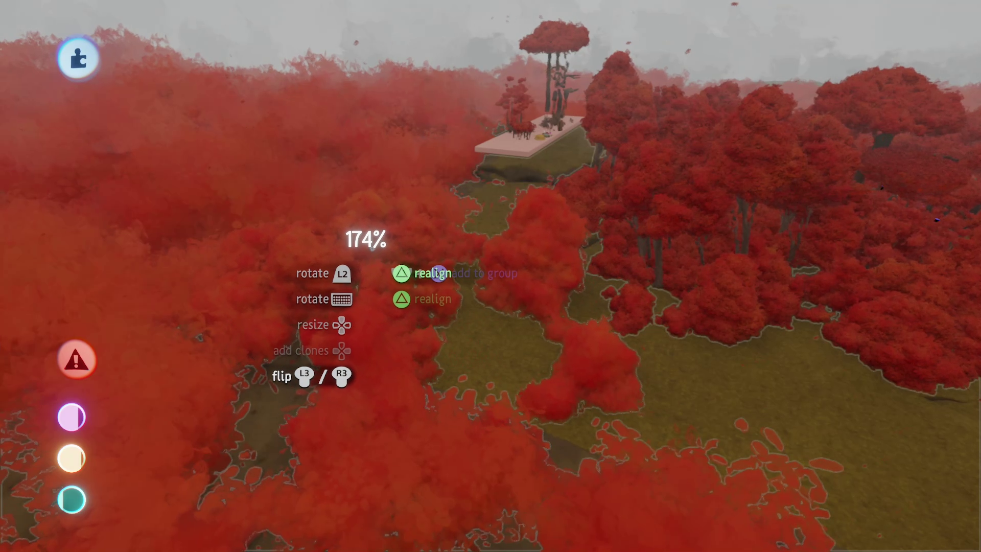
mouse_move(379, 231)
mouse_down()
mouse_move(388, 296)
mouse_move(475, 247)
mouse_up()
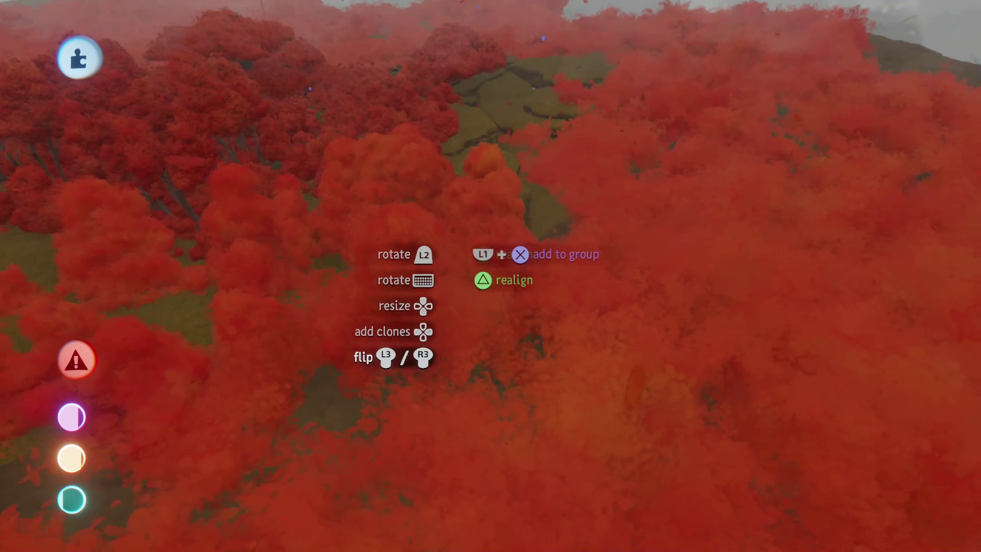
scroll(454, 229, down, 5)
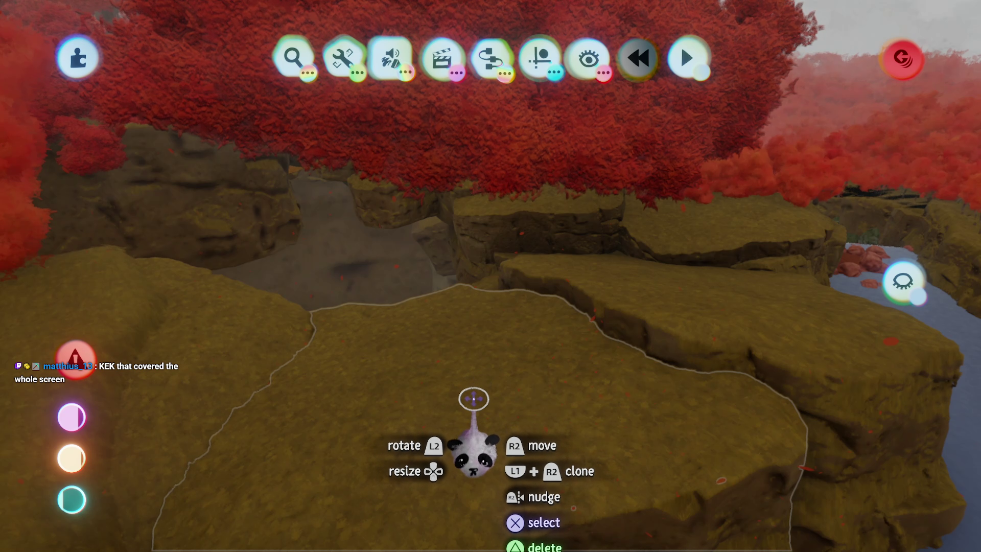
- Enter and then leave sculpt mode on the rock slab beside the stream
click(466, 408)
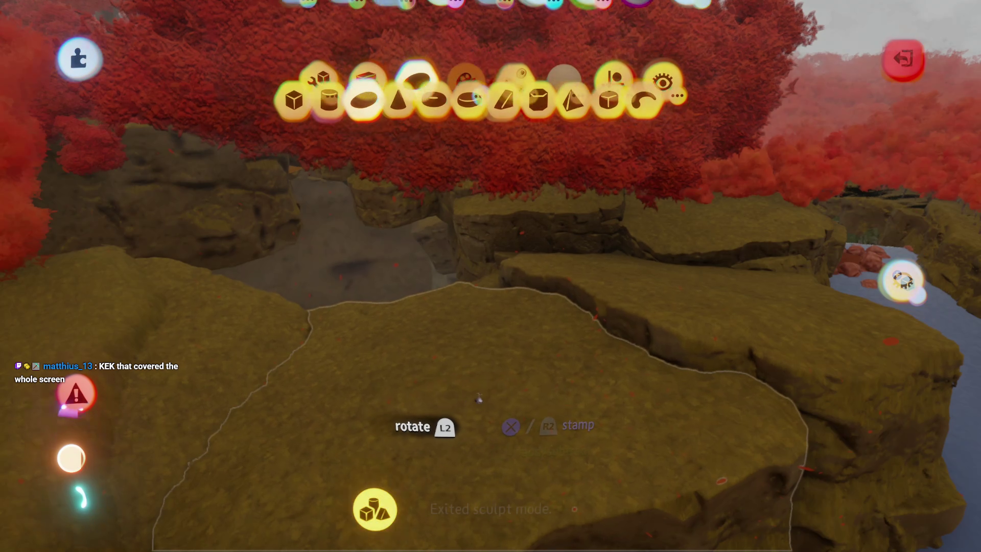
key(Escape)
key(Escape)
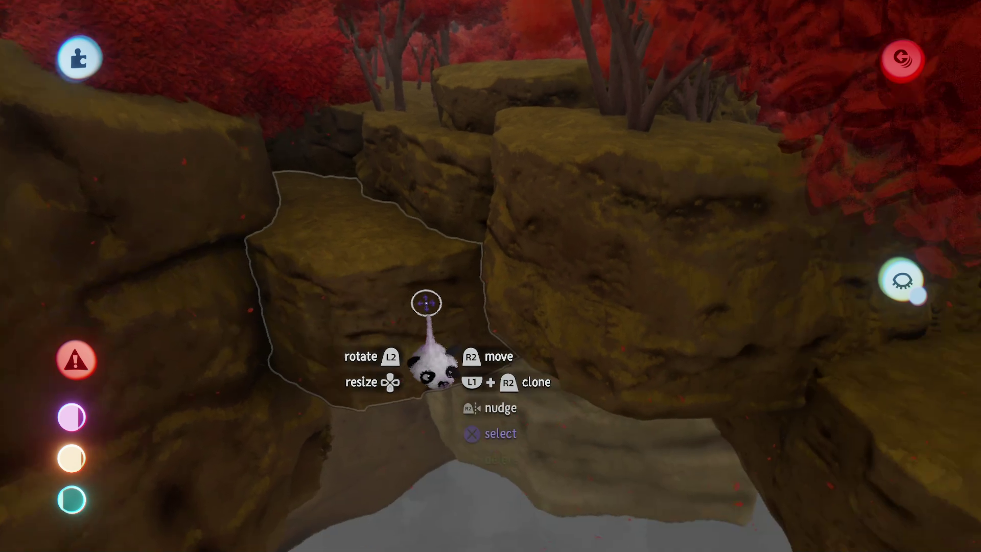
- Scale the gorge rock to 155%, reposition it among the ledges, and sweep over the canopy
key(Escape)
mouse_move(378, 244)
mouse_down()
mouse_move(382, 303)
mouse_move(407, 365)
mouse_move(424, 268)
mouse_move(435, 327)
mouse_move(449, 278)
mouse_move(416, 393)
mouse_move(408, 346)
mouse_move(407, 358)
mouse_up()
mouse_move(416, 287)
mouse_down()
mouse_move(383, 390)
mouse_move(432, 385)
mouse_move(462, 276)
mouse_move(460, 307)
mouse_move(493, 274)
mouse_move(511, 233)
mouse_up()
mouse_move(403, 286)
mouse_down()
mouse_move(406, 273)
mouse_move(473, 280)
mouse_move(478, 320)
mouse_move(473, 138)
mouse_move(491, 191)
mouse_move(464, 281)
mouse_move(509, 291)
mouse_move(476, 358)
mouse_move(419, 307)
mouse_move(441, 277)
mouse_move(449, 291)
mouse_move(462, 272)
mouse_move(458, 291)
mouse_move(449, 270)
mouse_up()
scroll(476, 301, up, 10)
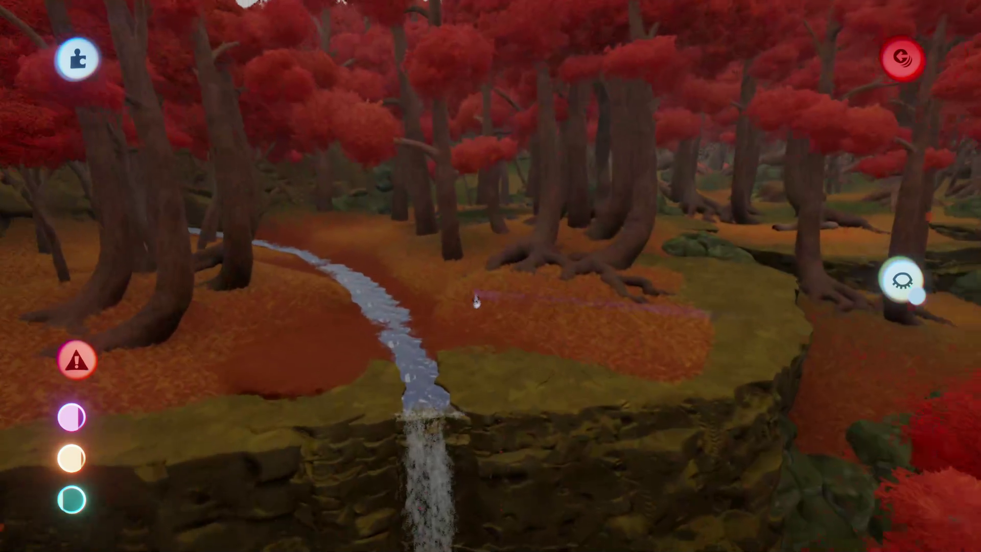
- Fly down to just above the red canopy by the grassy slope and exit sculpt mode
mouse_move(476, 301)
mouse_down()
mouse_move(592, 121)
mouse_move(333, 138)
mouse_move(332, 200)
mouse_move(320, 153)
mouse_move(547, 365)
mouse_move(455, 306)
mouse_move(505, 329)
mouse_move(514, 351)
mouse_move(525, 302)
mouse_move(515, 292)
mouse_move(519, 305)
mouse_move(501, 307)
mouse_move(488, 278)
mouse_move(512, 292)
mouse_move(526, 281)
mouse_move(525, 302)
mouse_move(514, 299)
mouse_move(499, 256)
mouse_up()
key(Escape)
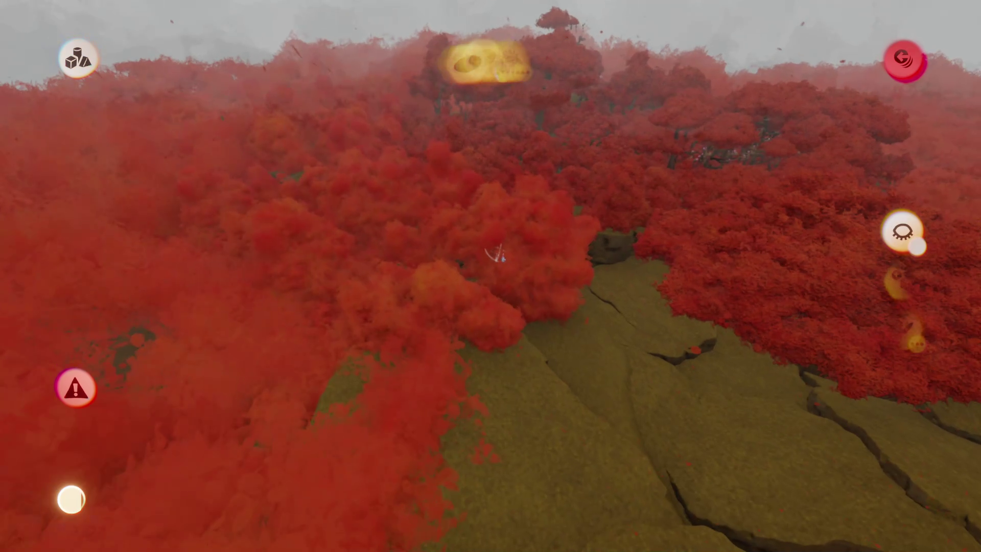
- Clone the red forest group out across the valley, then sweep down toward the stream and gorge
mouse_move(496, 289)
mouse_down()
mouse_move(511, 279)
mouse_move(457, 317)
mouse_up()
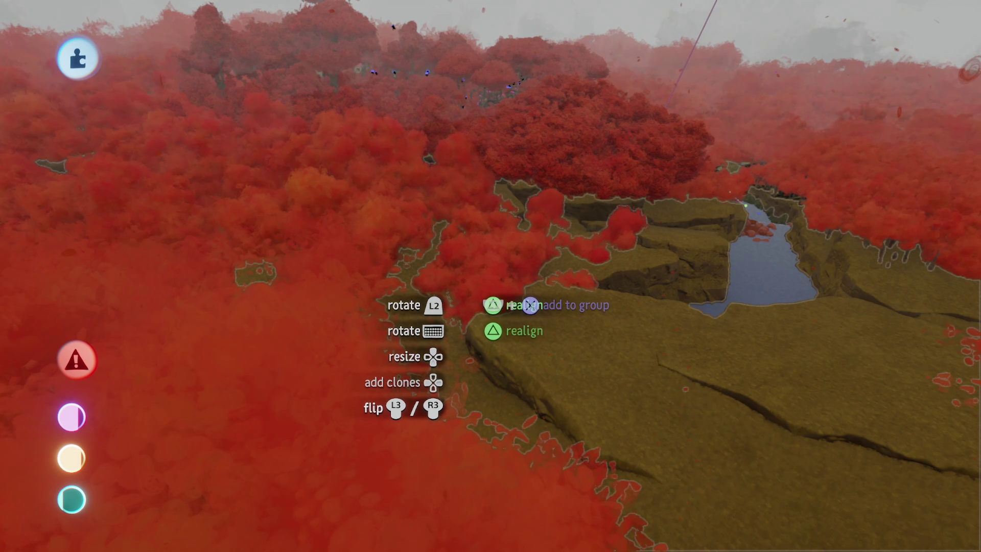
mouse_move(480, 261)
mouse_down()
mouse_move(516, 262)
mouse_move(475, 320)
mouse_move(511, 308)
mouse_move(482, 175)
mouse_move(490, 168)
mouse_move(492, 262)
mouse_move(498, 246)
mouse_move(504, 256)
mouse_move(508, 216)
mouse_move(503, 291)
mouse_move(493, 292)
mouse_move(495, 269)
mouse_move(507, 292)
mouse_move(497, 276)
mouse_move(510, 263)
mouse_move(525, 306)
mouse_up()
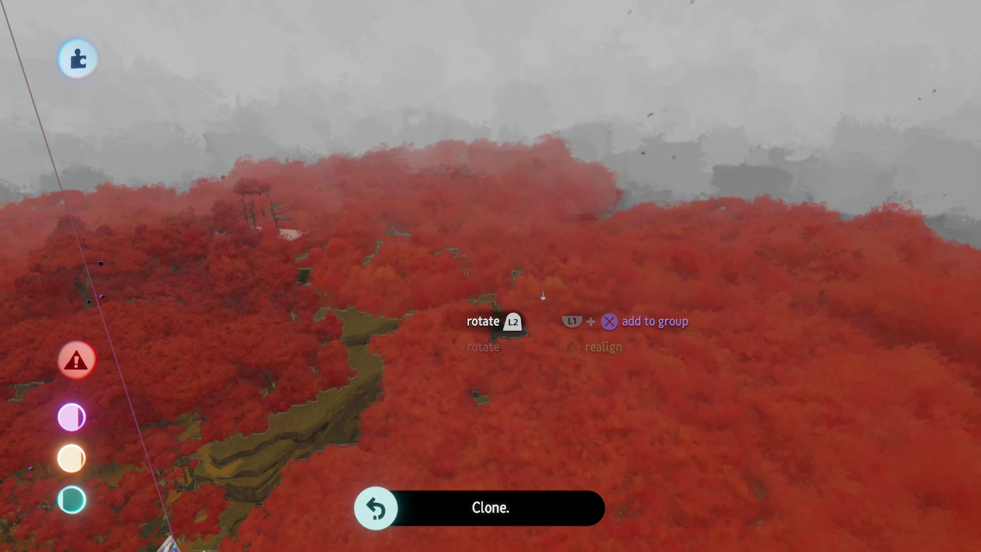
mouse_move(506, 327)
mouse_down()
mouse_move(515, 307)
mouse_move(503, 267)
mouse_up()
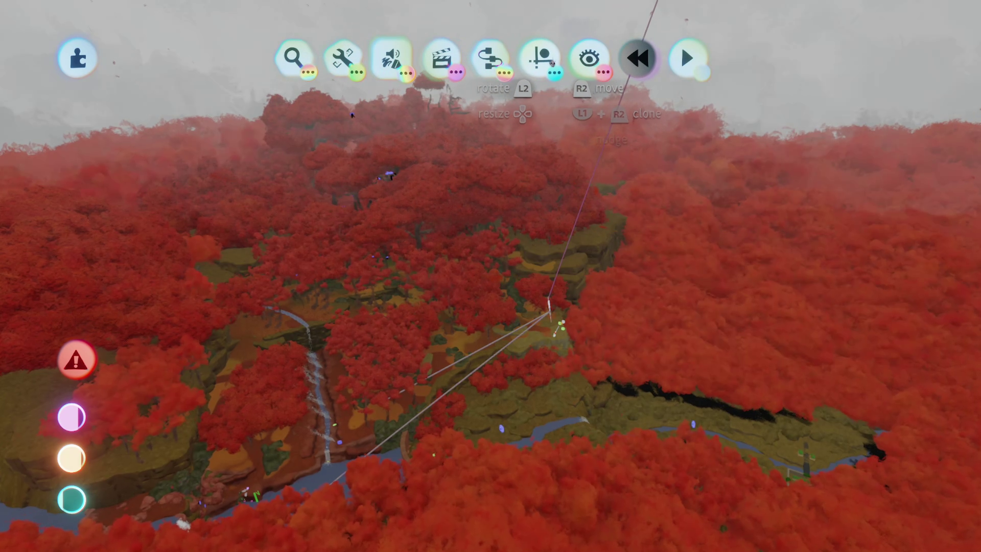
click(552, 157)
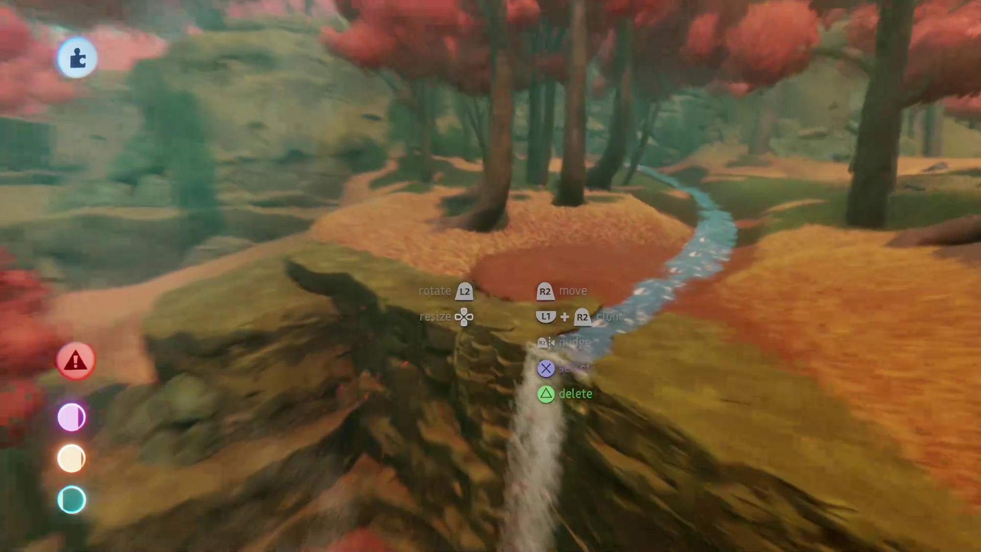
- Save a new version of the forest scene online as PRIVATE, then close the menu
key(Escape)
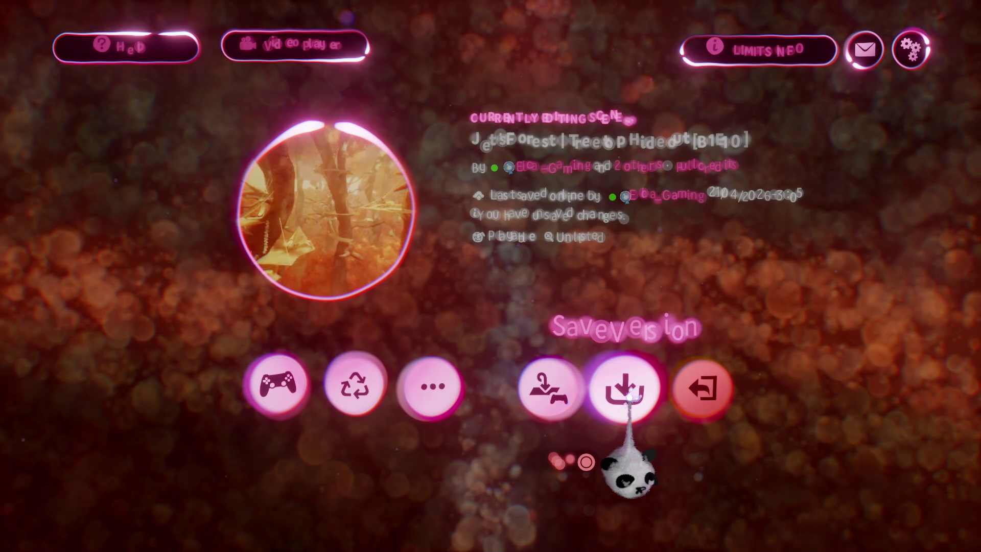
click(630, 396)
click(746, 319)
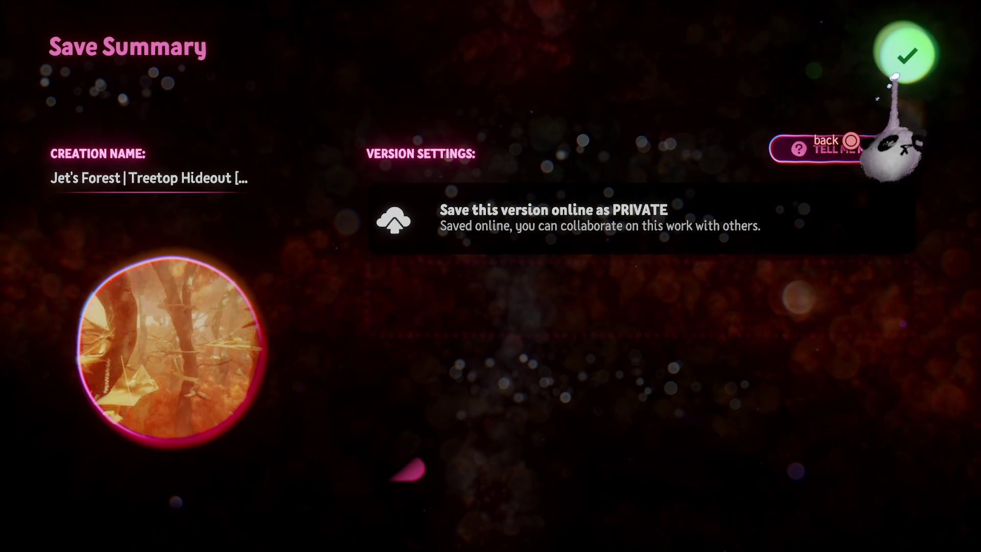
click(895, 76)
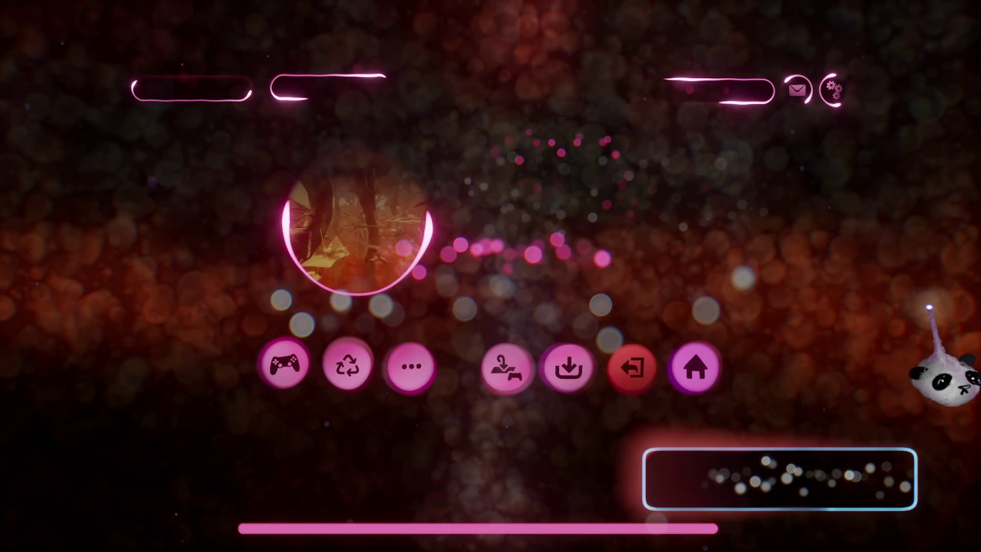
key(Escape)
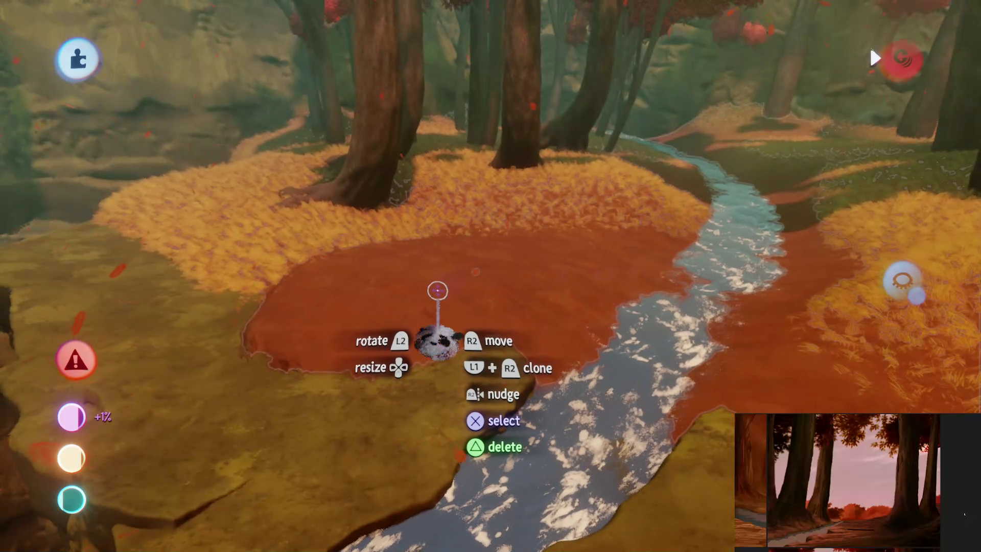
- Briefly sculpt the rock island, then grab it and scale it up to 149%
key(Return)
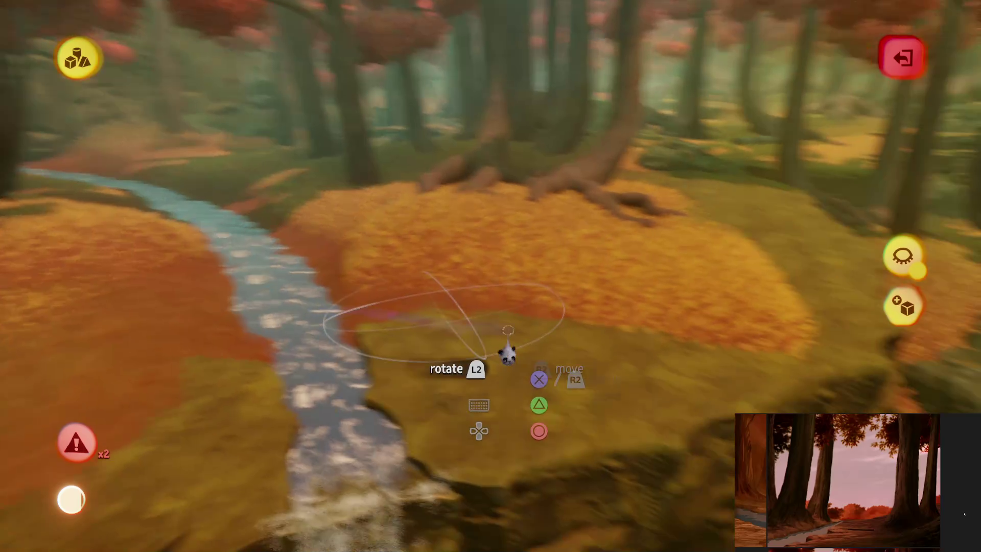
key(Escape)
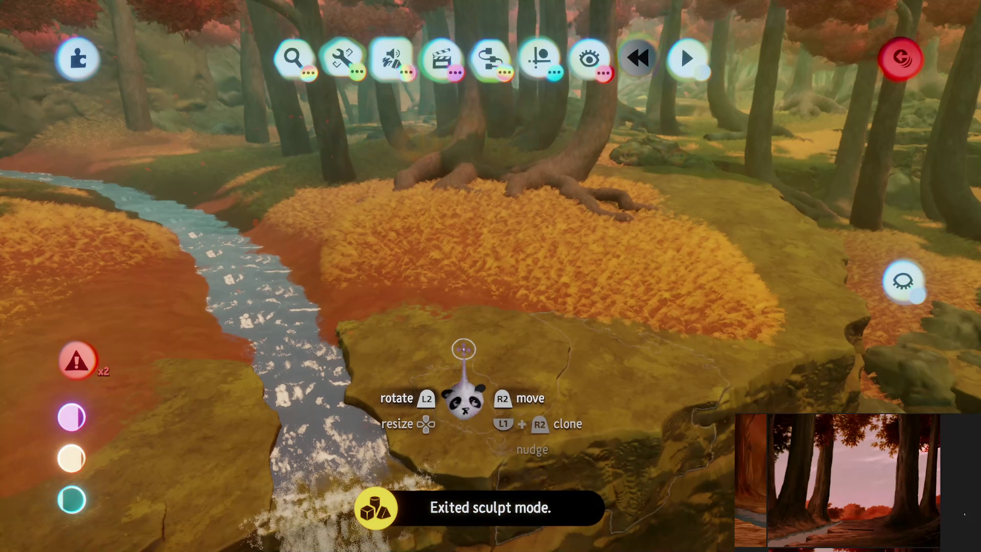
mouse_move(464, 394)
mouse_down()
mouse_move(478, 246)
mouse_move(504, 317)
mouse_move(532, 317)
mouse_move(559, 296)
mouse_move(466, 312)
mouse_move(460, 281)
mouse_move(510, 256)
mouse_move(492, 307)
mouse_move(498, 380)
mouse_move(520, 383)
mouse_up()
key(Up)
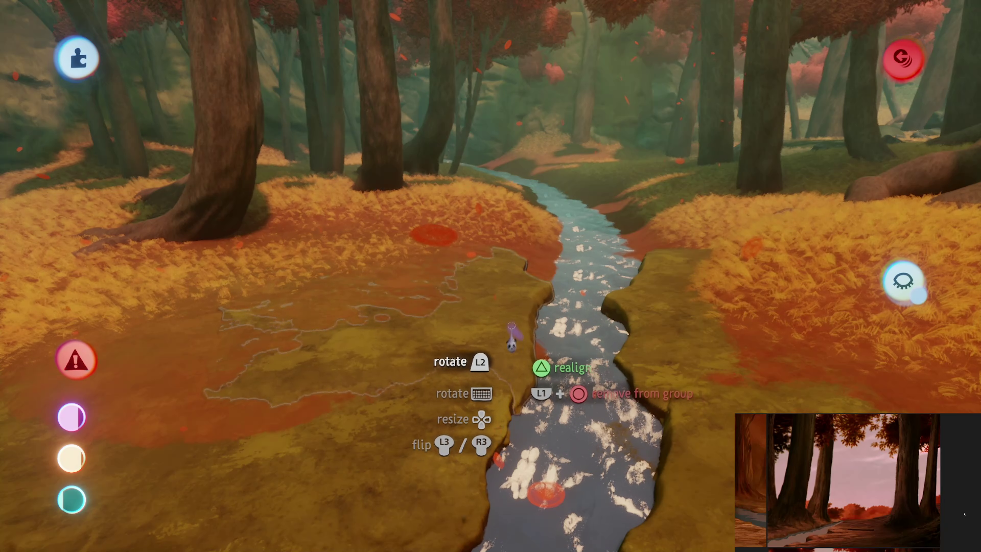
- Swing the enlarged rock slab round so it lines the stream's banks
mouse_move(512, 337)
mouse_down()
mouse_move(493, 219)
mouse_move(497, 164)
mouse_move(445, 191)
mouse_move(492, 233)
mouse_move(448, 293)
mouse_move(465, 292)
mouse_move(445, 253)
mouse_up()
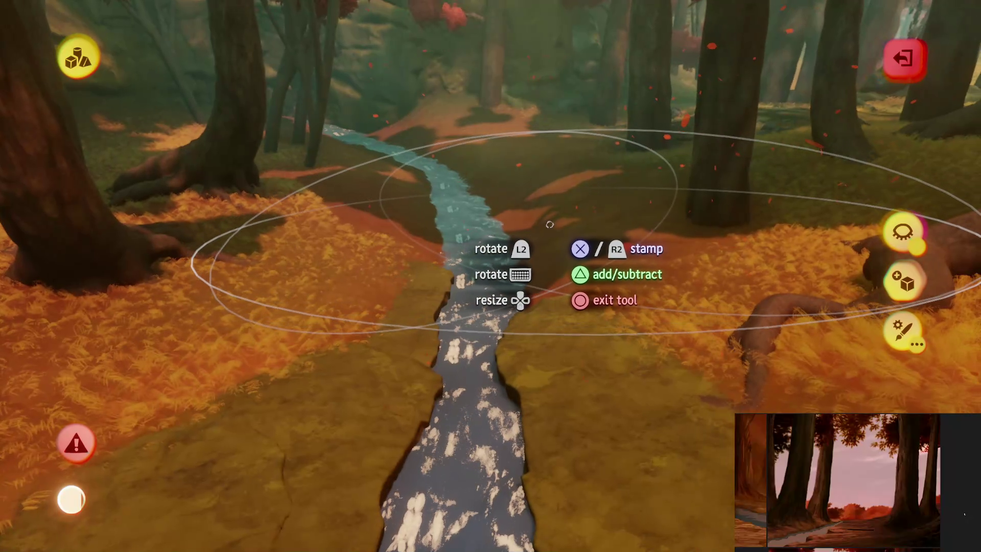
- Leave sculpt mode on the rock slab and pick it up to move it to the near bank
key(Escape)
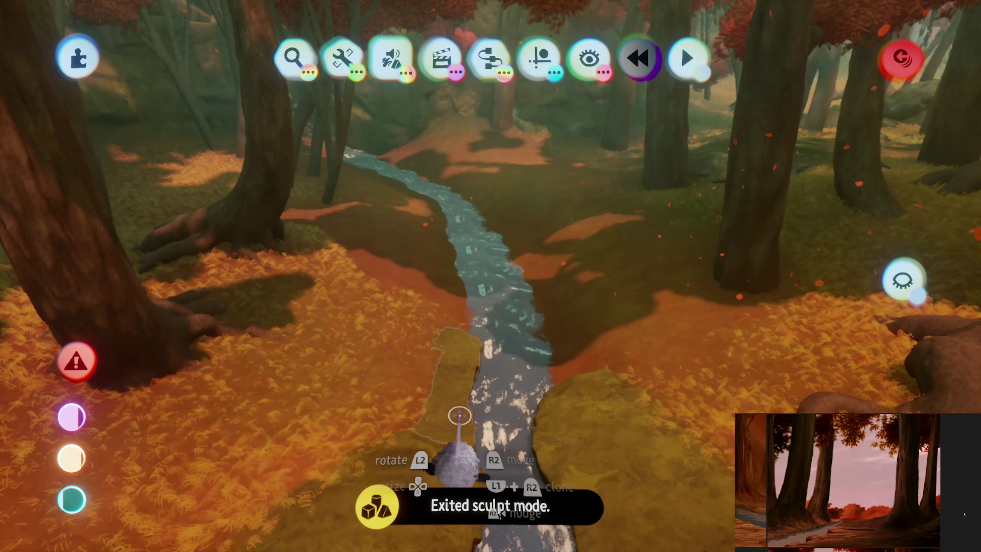
key(ctrl+z)
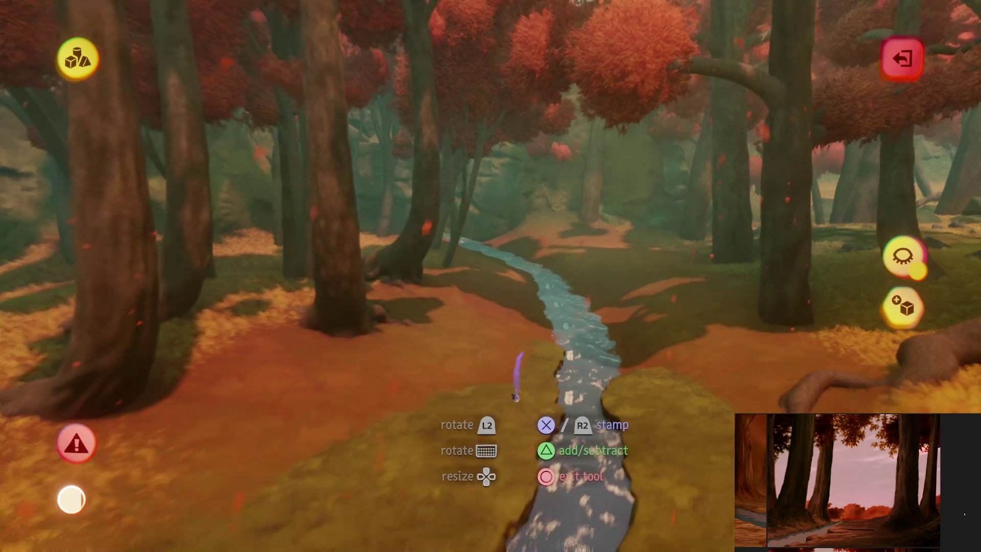
key(Escape)
click(524, 353)
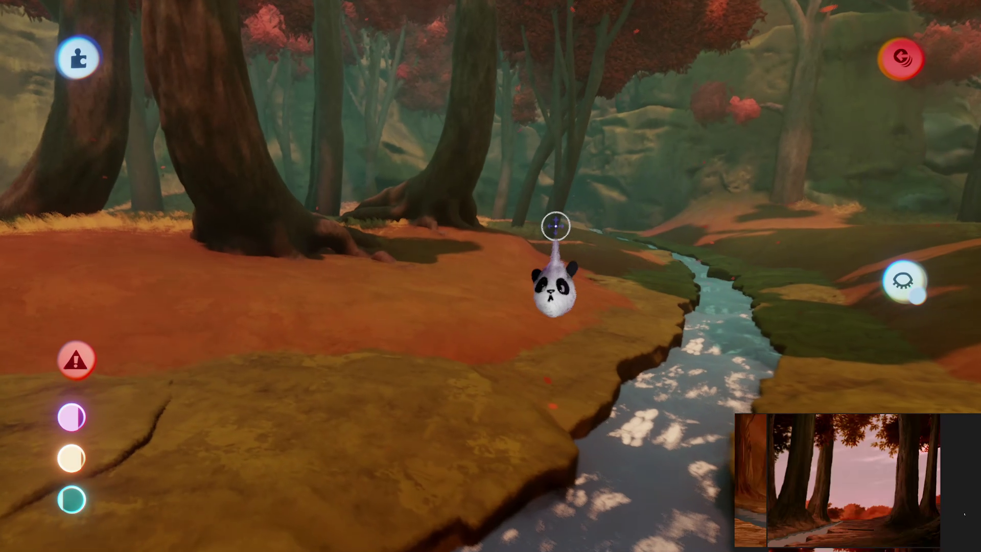
click(494, 310)
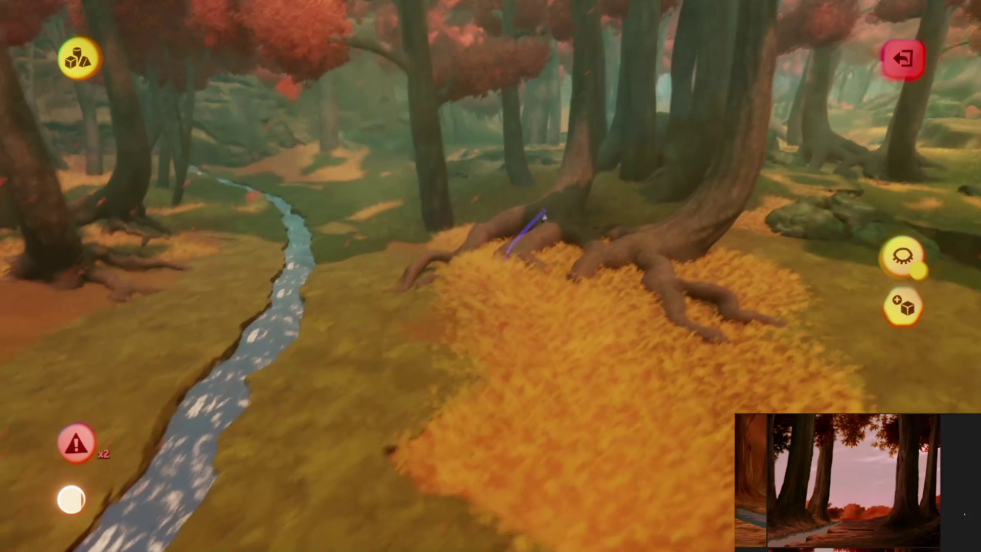
key(Escape)
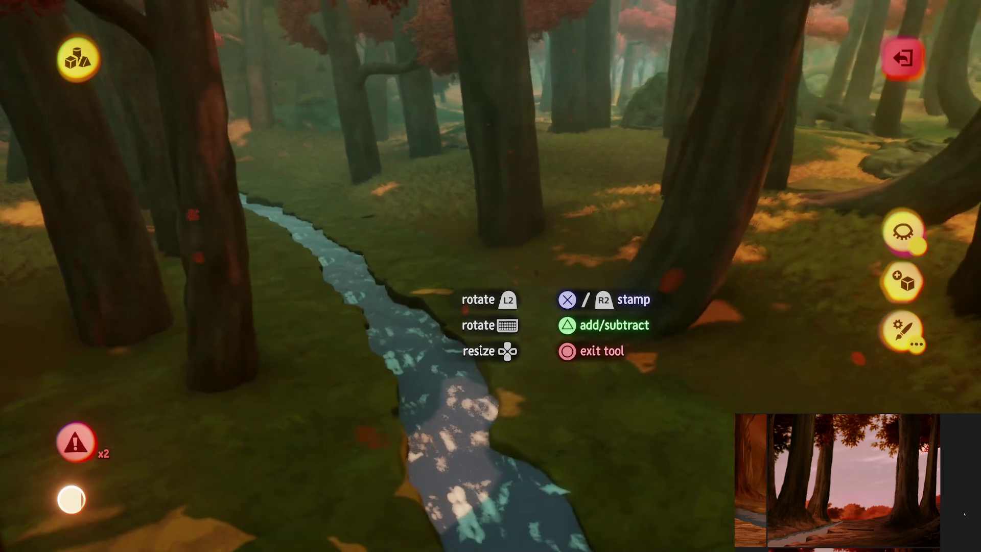
key(a)
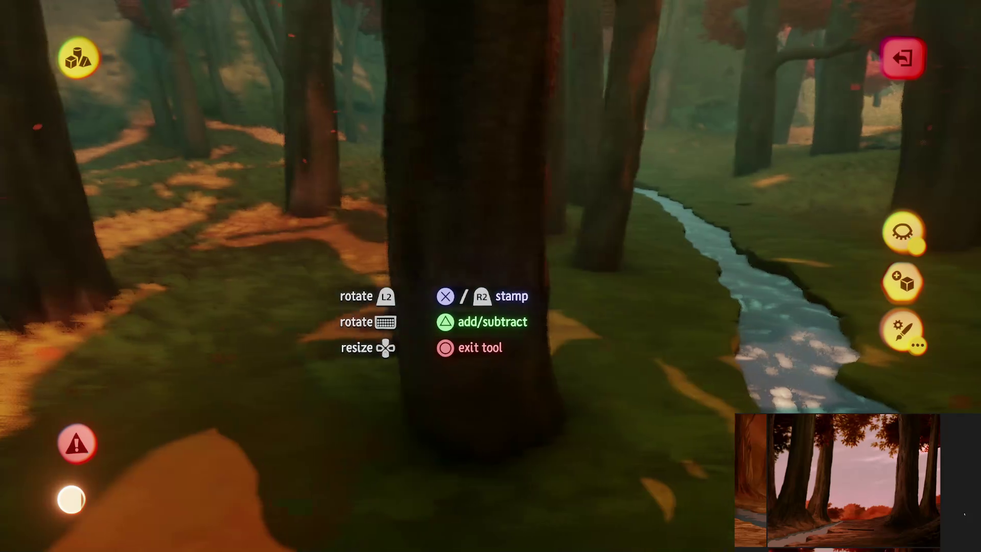
key(w)
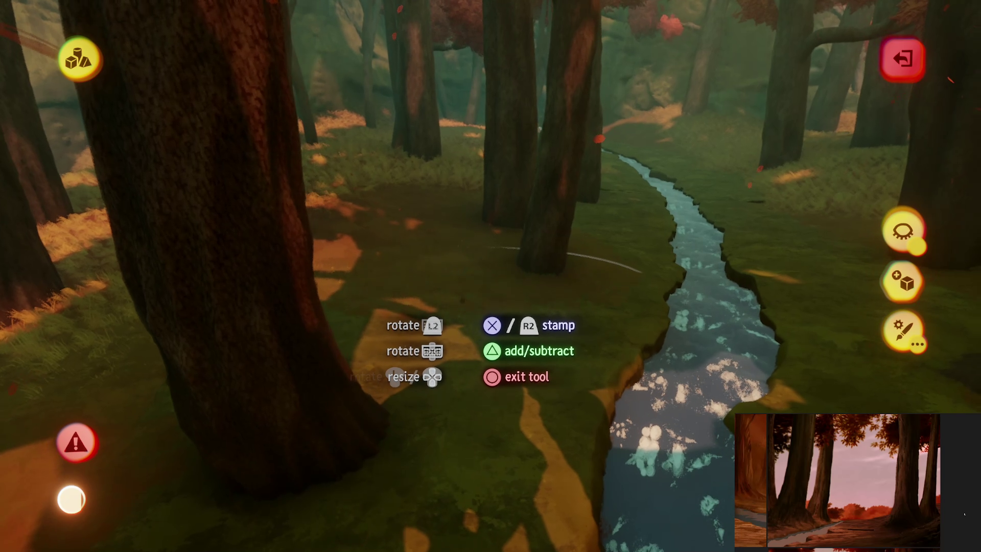
key(a)
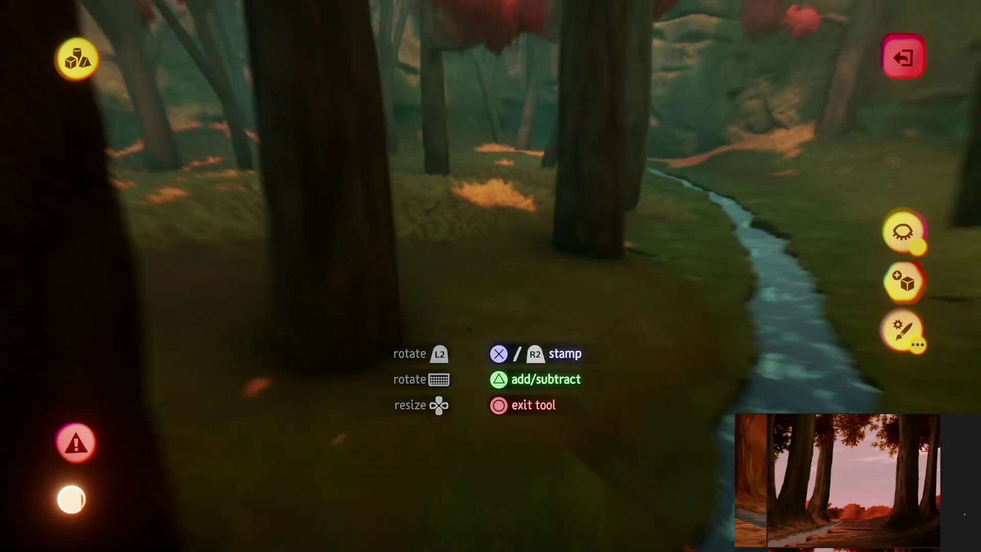
key(d)
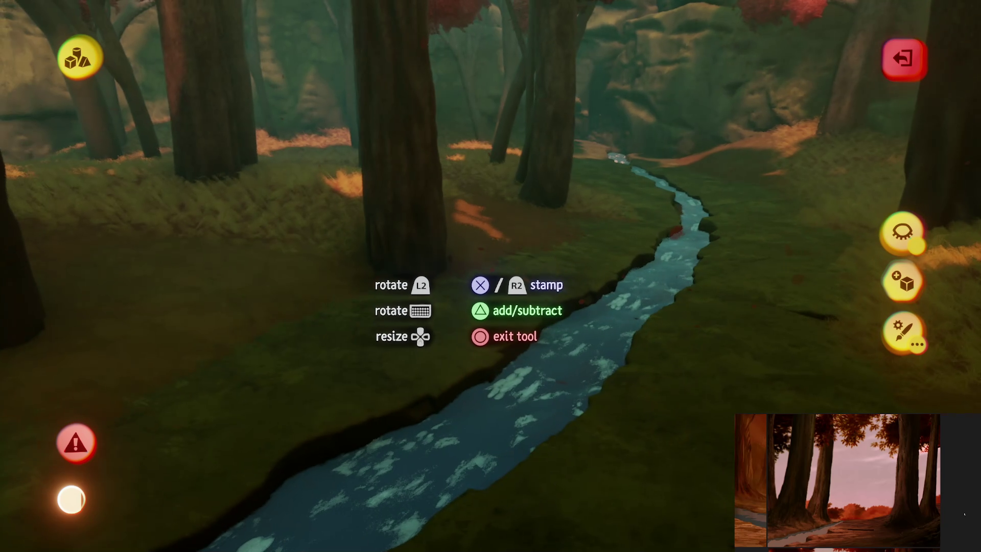
key(w)
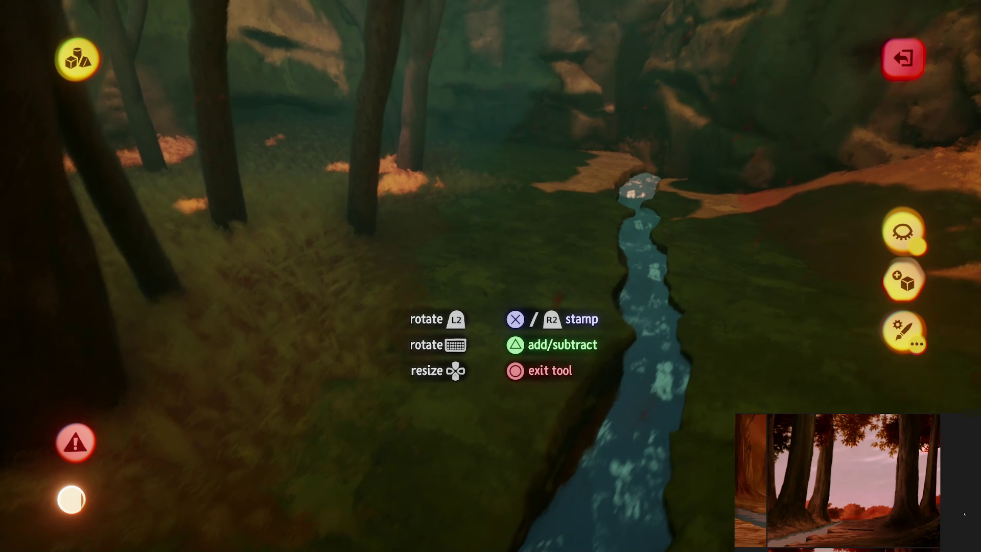
key(a)
key(w)
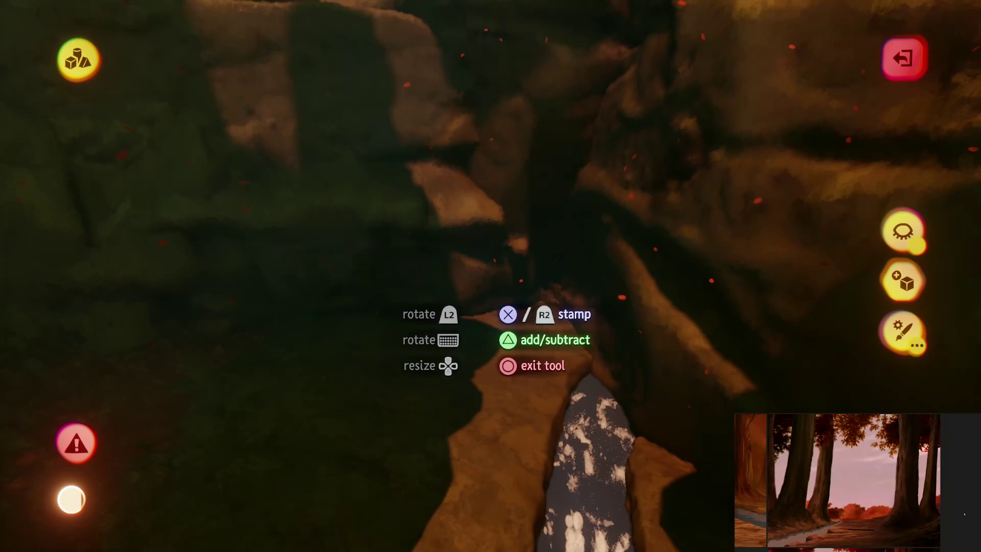
key(d)
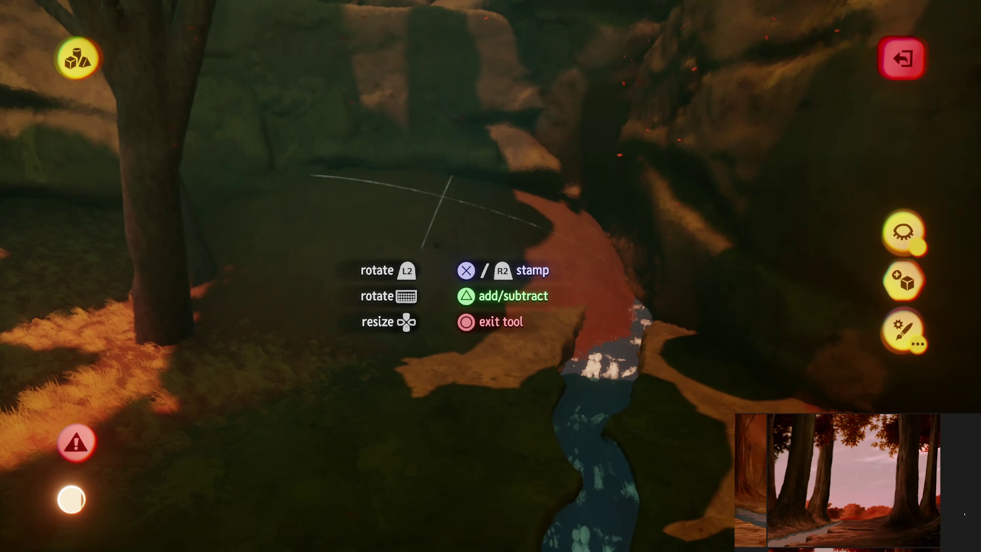
key(d)
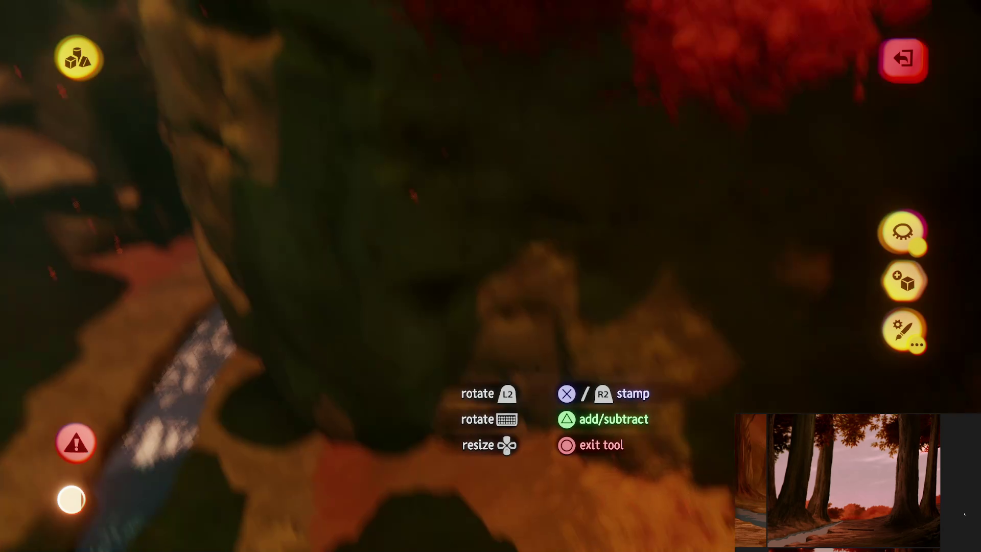
key(s)
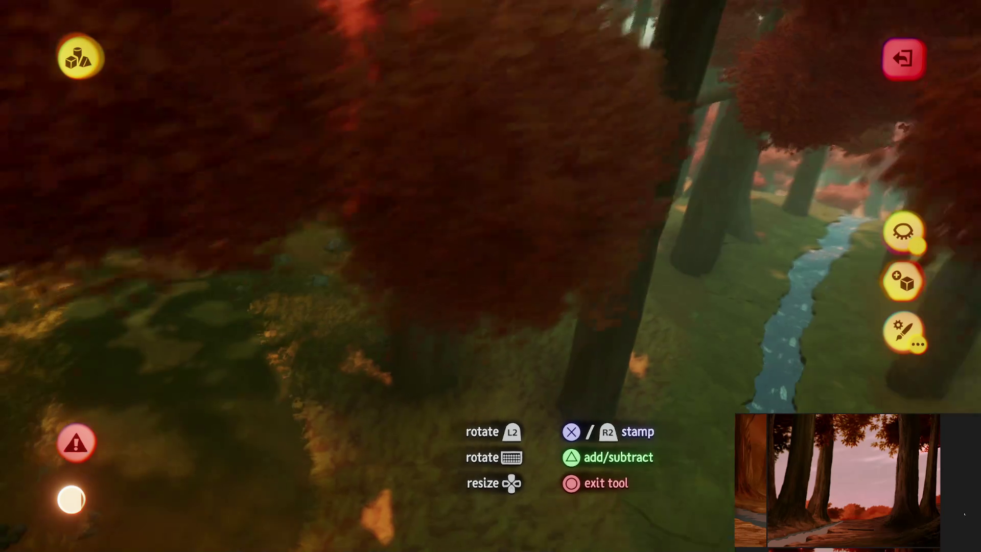
key(w)
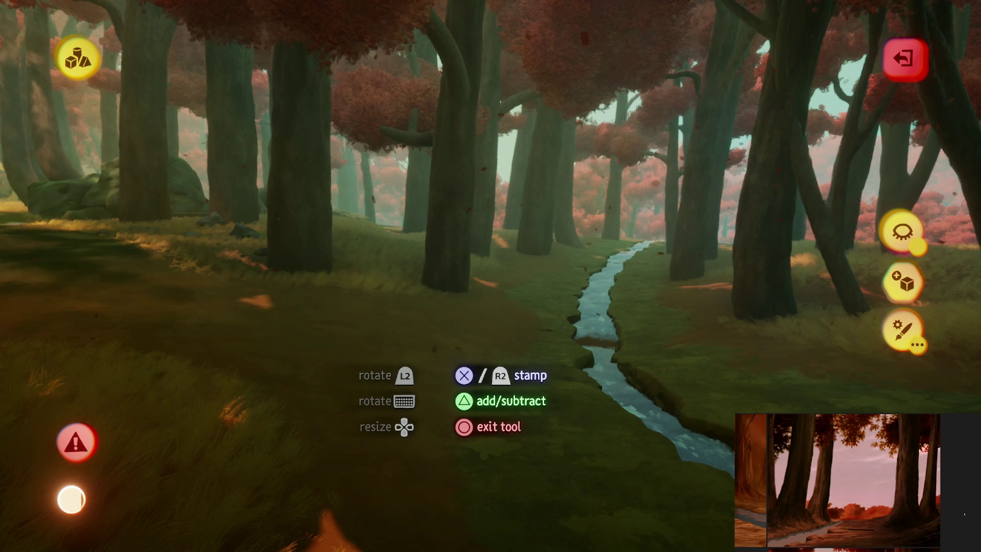
- Exit sculpt mode and delete the unwanted sculpted piece near the waterfall cliff, then undo it
key(Escape)
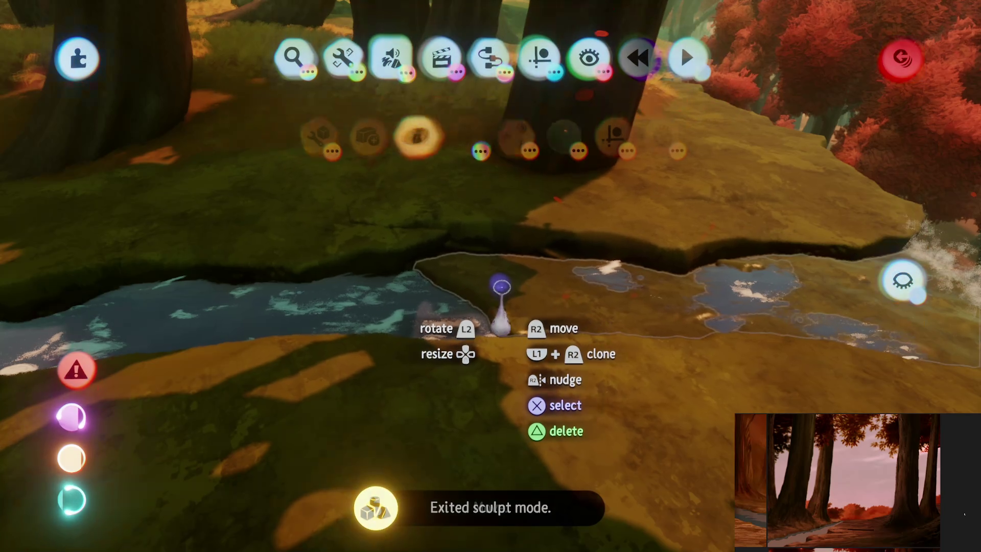
key(Delete)
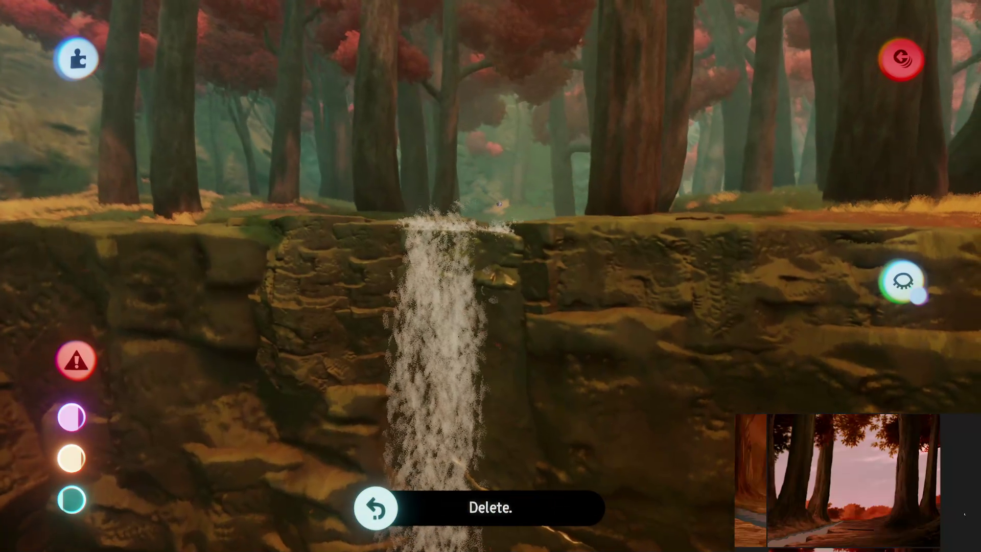
key(ctrl+shift+z)
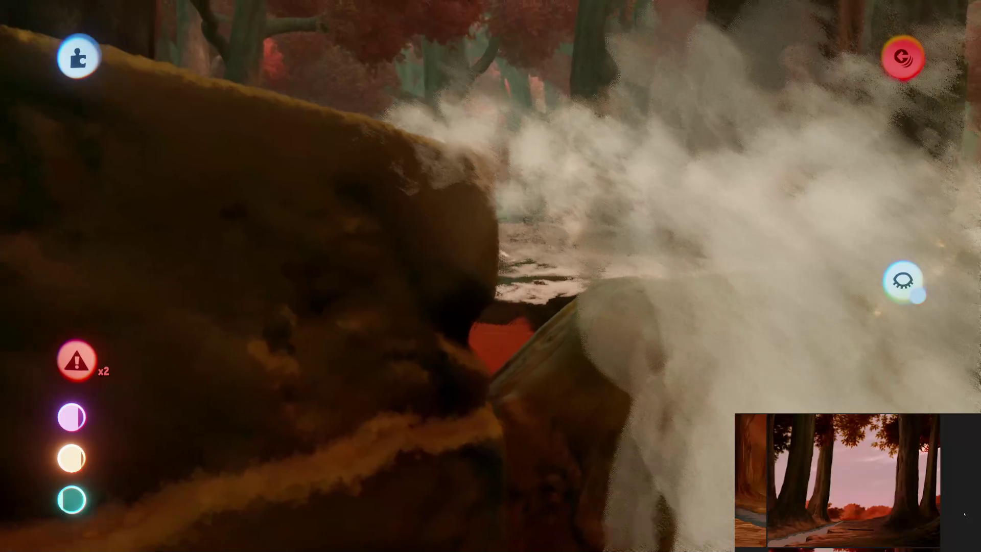
- Reapply the deletion, then move the view through the forest streams up to the canopy lamp
key(ctrl+shift+z)
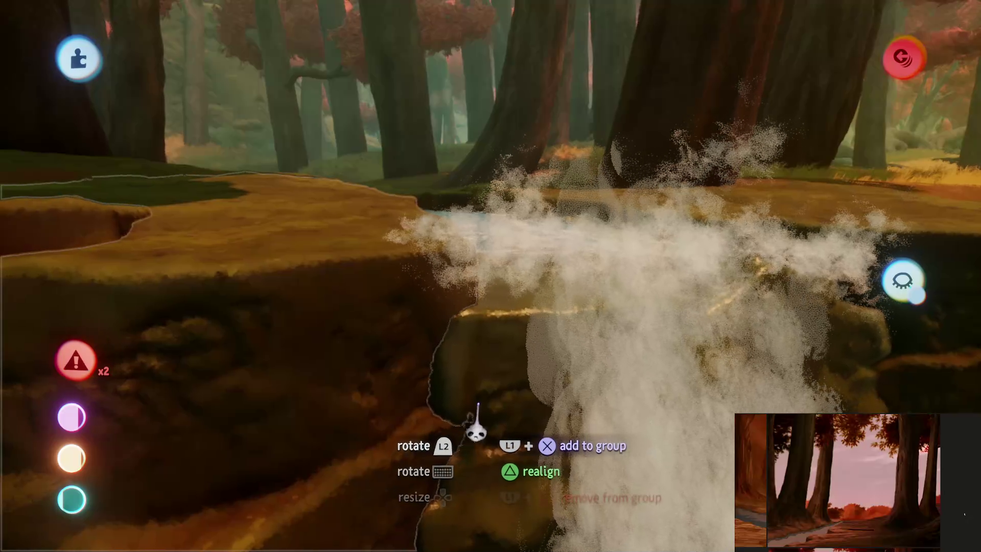
key(ctrl+z)
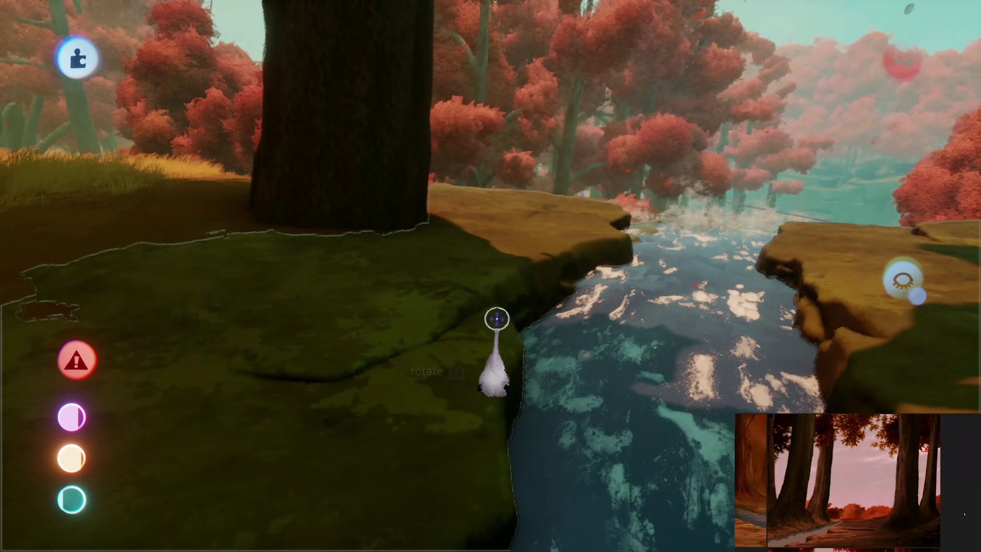
key(ctrl+z)
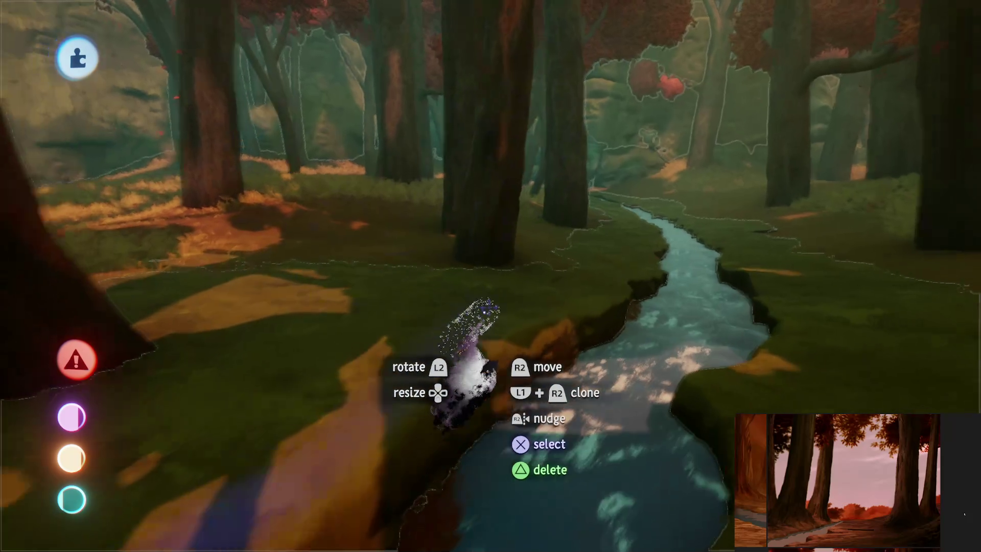
key(ctrl+z)
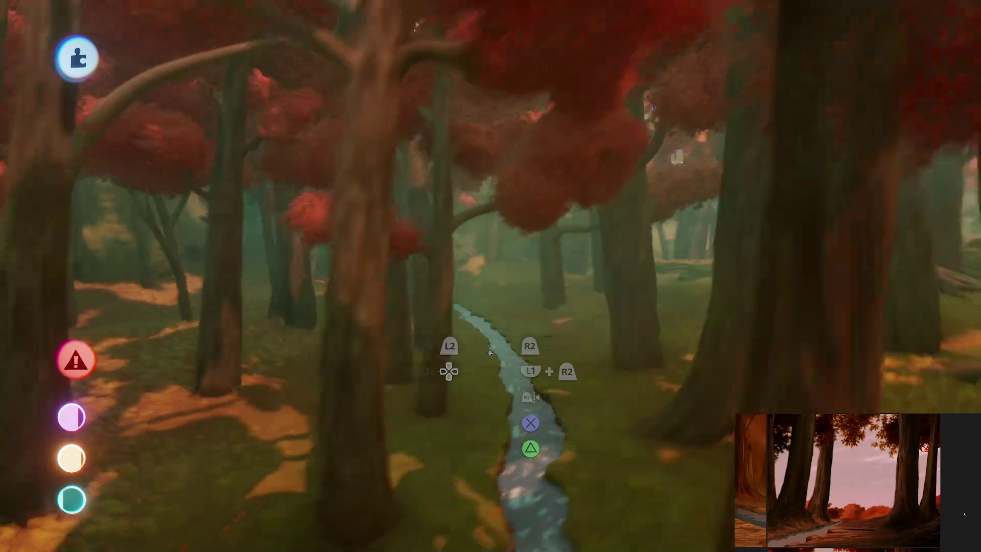
key(ctrl+z)
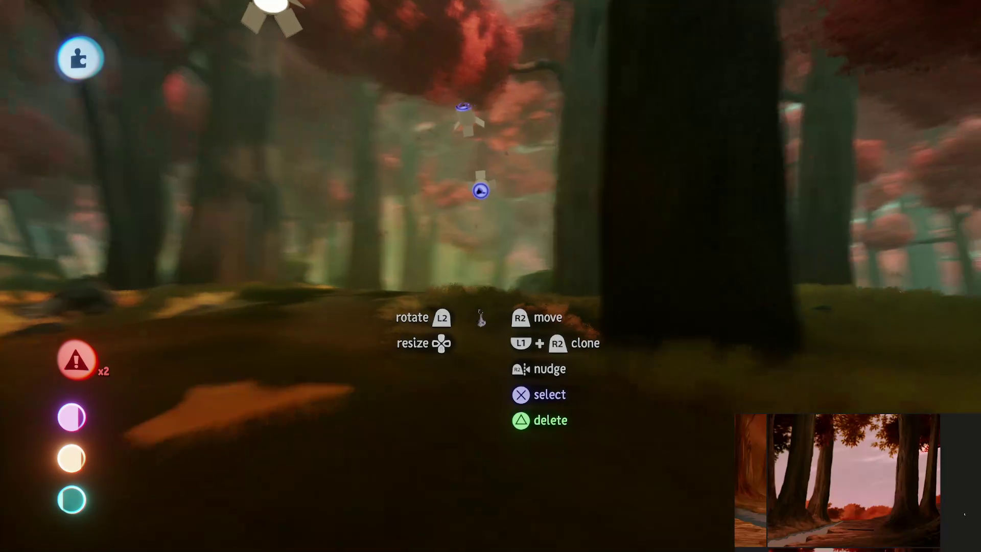
key(ctrl+z)
key(ctrl+z)
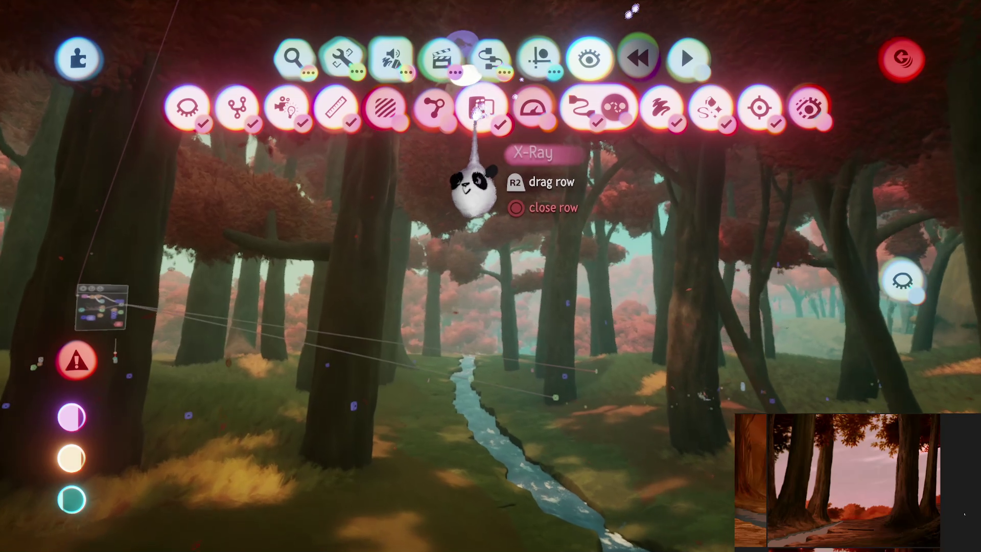
- Grab the canopy lamp and bring it down over the forest stream, then release it
click(468, 145)
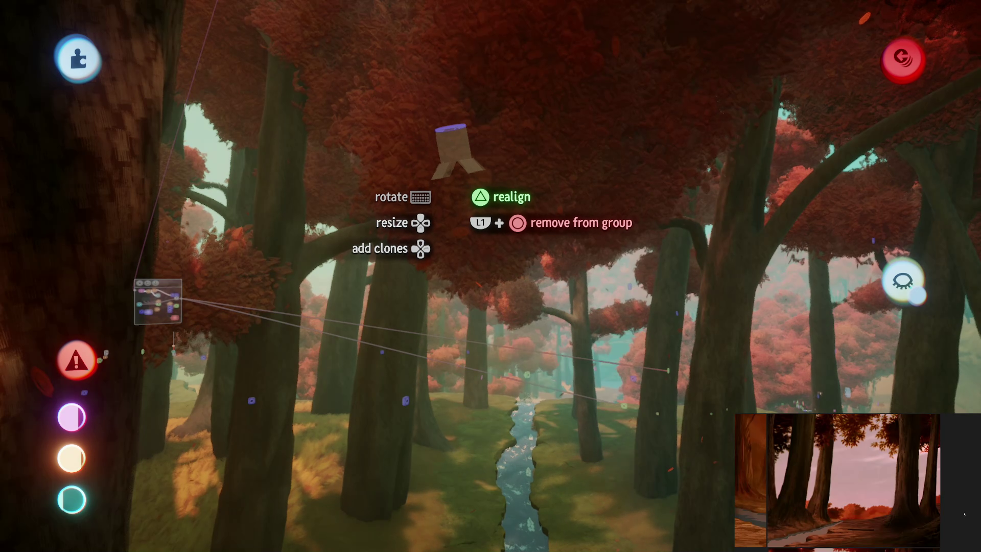
drag(464, 180, 522, 269)
click(522, 270)
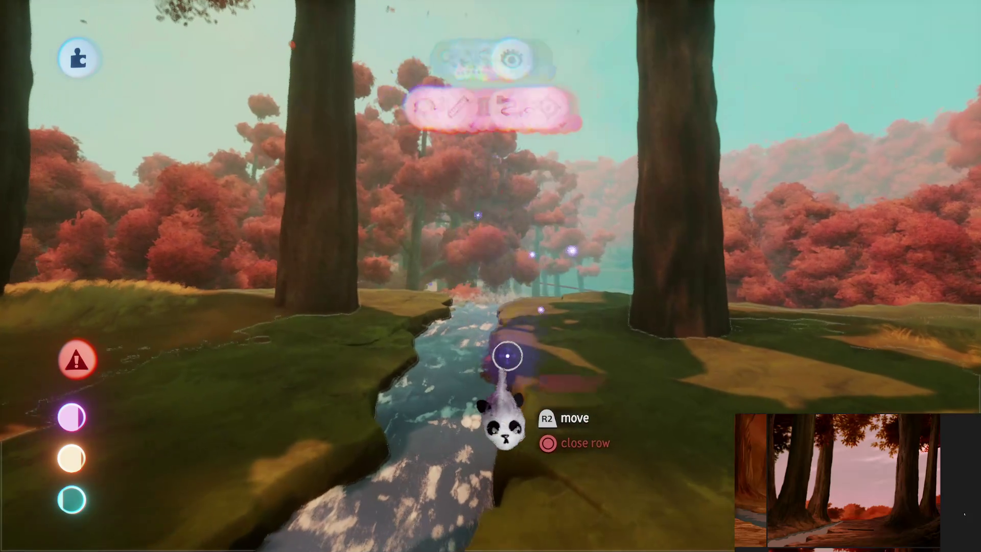
key(Escape)
mouse_move(507, 355)
mouse_down()
mouse_move(547, 330)
mouse_move(510, 351)
mouse_move(506, 324)
mouse_move(489, 363)
mouse_move(477, 336)
mouse_move(494, 311)
mouse_move(484, 291)
mouse_move(452, 329)
mouse_move(479, 266)
mouse_move(526, 332)
mouse_move(486, 285)
mouse_move(455, 343)
mouse_move(445, 327)
mouse_move(497, 298)
mouse_move(497, 330)
mouse_move(470, 283)
mouse_move(464, 224)
mouse_move(423, 276)
mouse_move(434, 265)
mouse_move(488, 279)
mouse_move(541, 240)
mouse_move(549, 245)
mouse_move(531, 230)
mouse_move(544, 257)
mouse_move(462, 272)
mouse_move(413, 231)
mouse_move(354, 327)
mouse_move(565, 306)
mouse_move(490, 350)
mouse_move(496, 337)
mouse_up()
key(Escape)
drag(496, 385, 510, 330)
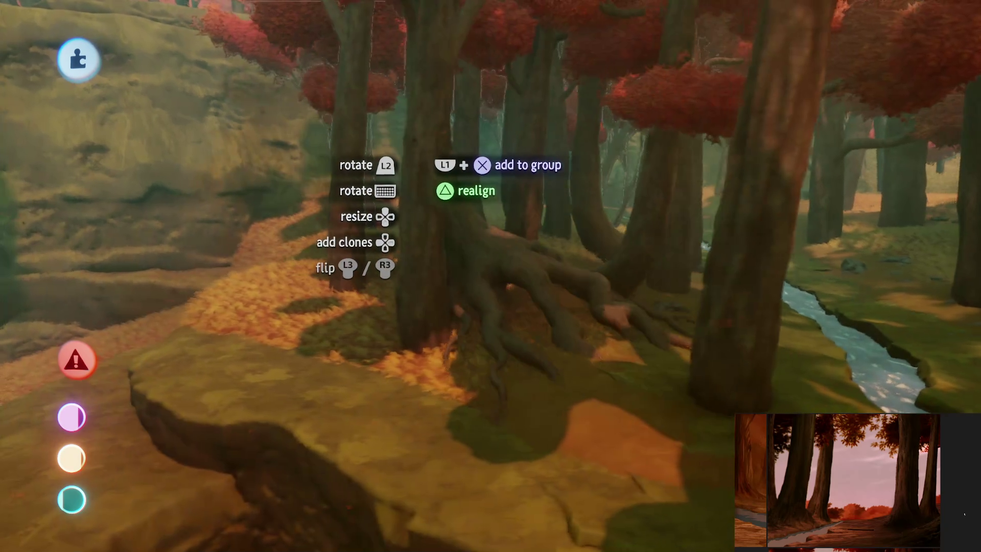
mouse_move(423, 161)
mouse_down()
mouse_move(440, 204)
mouse_move(418, 188)
mouse_move(418, 137)
mouse_move(426, 178)
mouse_up()
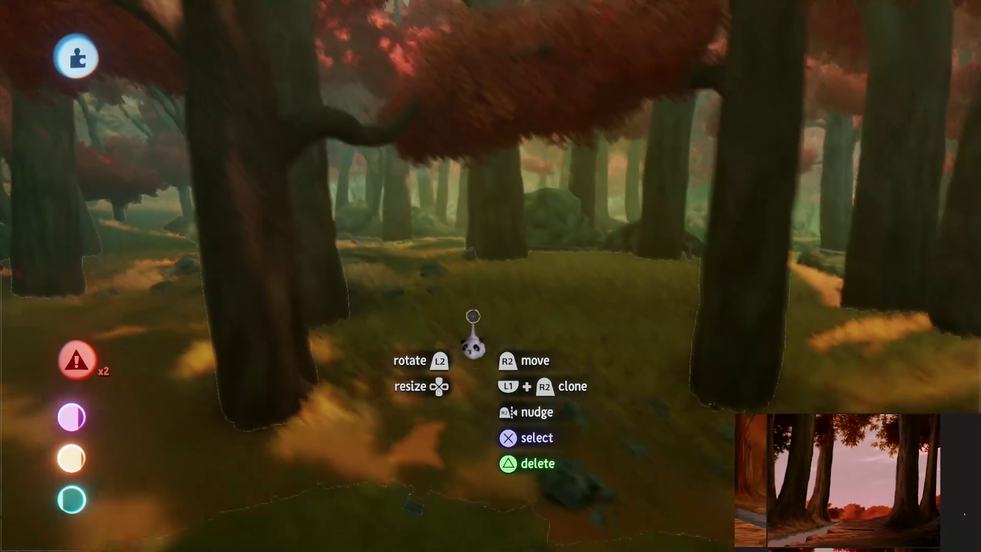
mouse_move(473, 317)
mouse_down()
mouse_move(474, 350)
mouse_move(404, 252)
mouse_move(403, 262)
mouse_move(432, 240)
mouse_move(427, 274)
mouse_move(404, 305)
mouse_move(508, 340)
mouse_move(491, 376)
mouse_move(477, 373)
mouse_up()
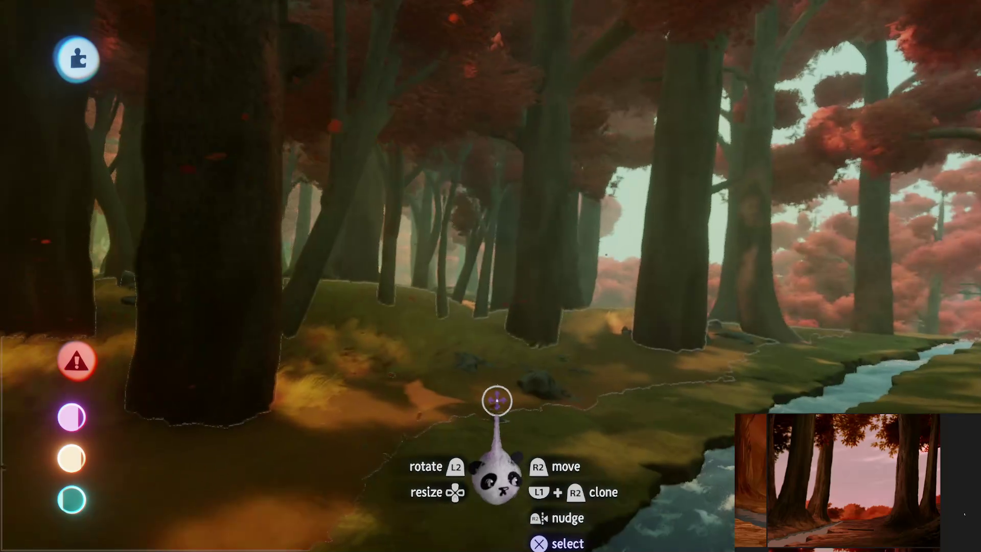
mouse_move(496, 400)
mouse_down()
mouse_move(471, 287)
mouse_move(495, 307)
mouse_move(453, 208)
mouse_up()
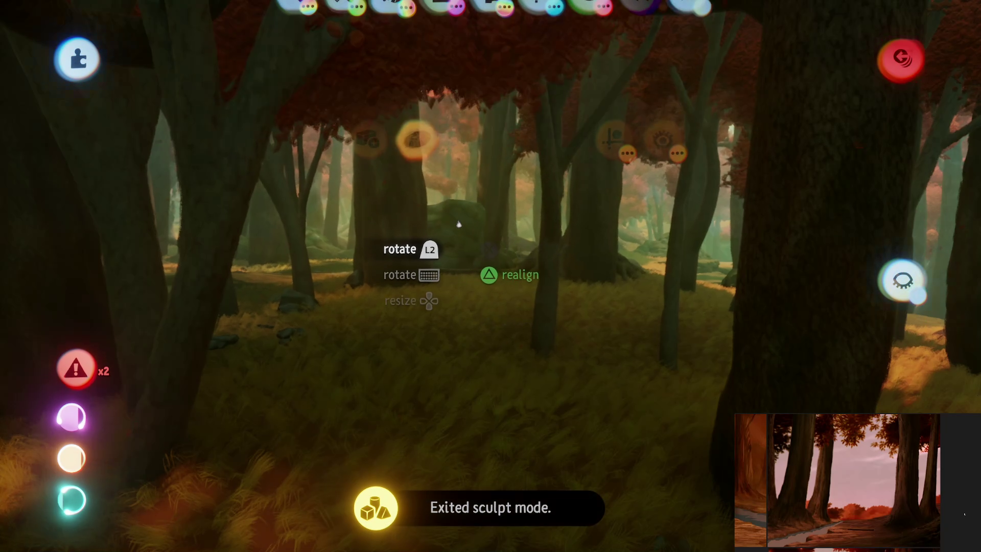
- Move the mossy rock down beside the stream and reposition another object
mouse_move(488, 61)
mouse_down()
mouse_move(493, 330)
mouse_move(473, 332)
mouse_move(519, 393)
mouse_up()
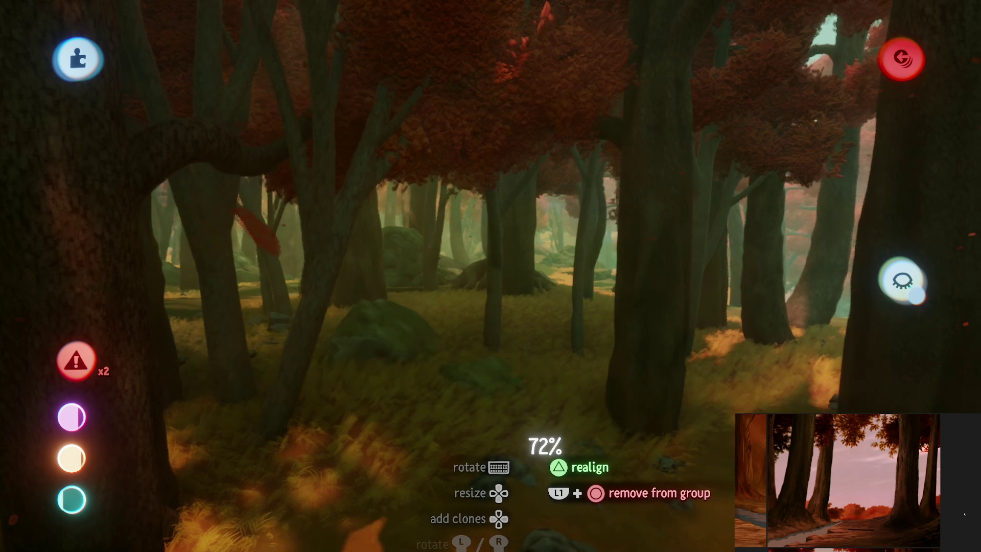
mouse_move(538, 434)
mouse_down()
mouse_move(509, 409)
mouse_move(495, 344)
mouse_move(501, 179)
mouse_up()
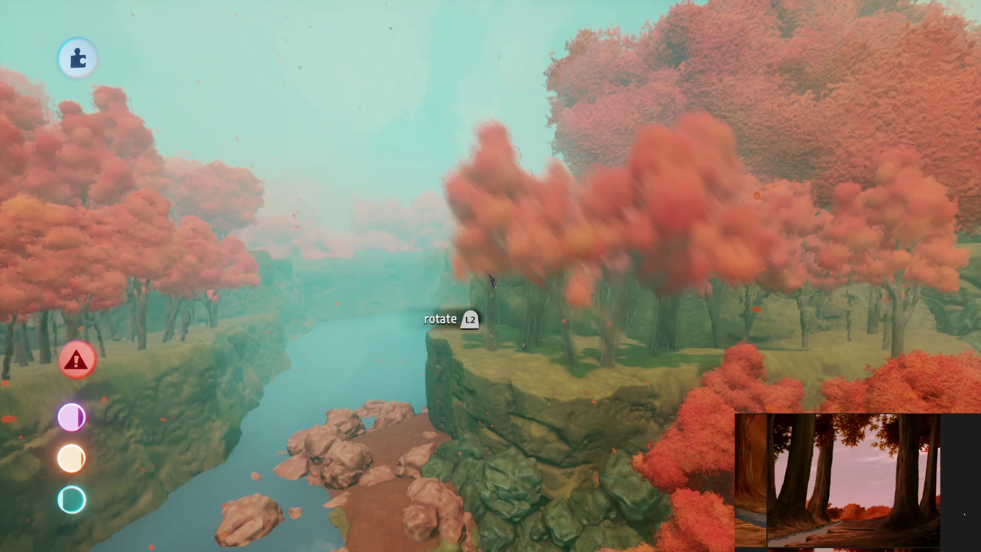
drag(512, 294, 563, 395)
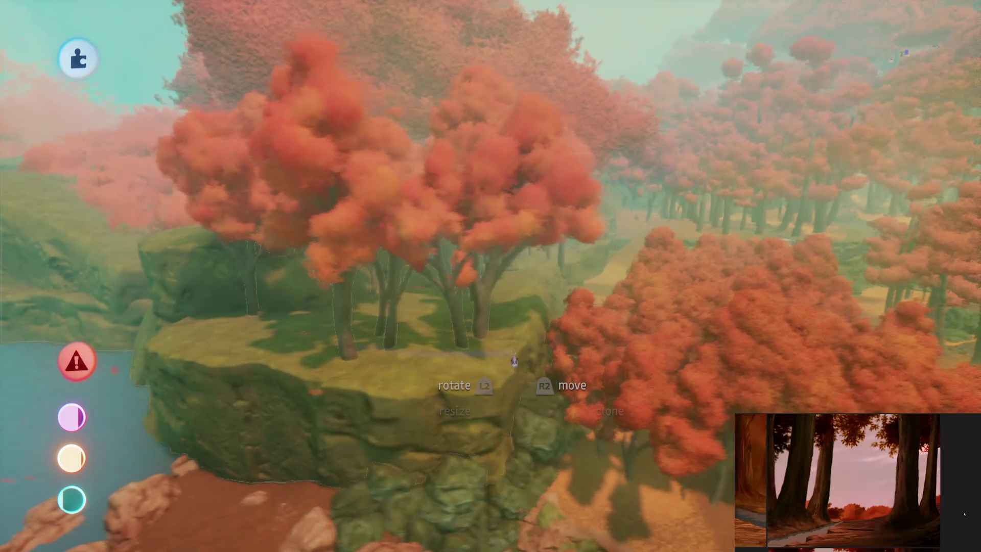
- Open the scene's pause menu and choose Save Version
mouse_move(481, 343)
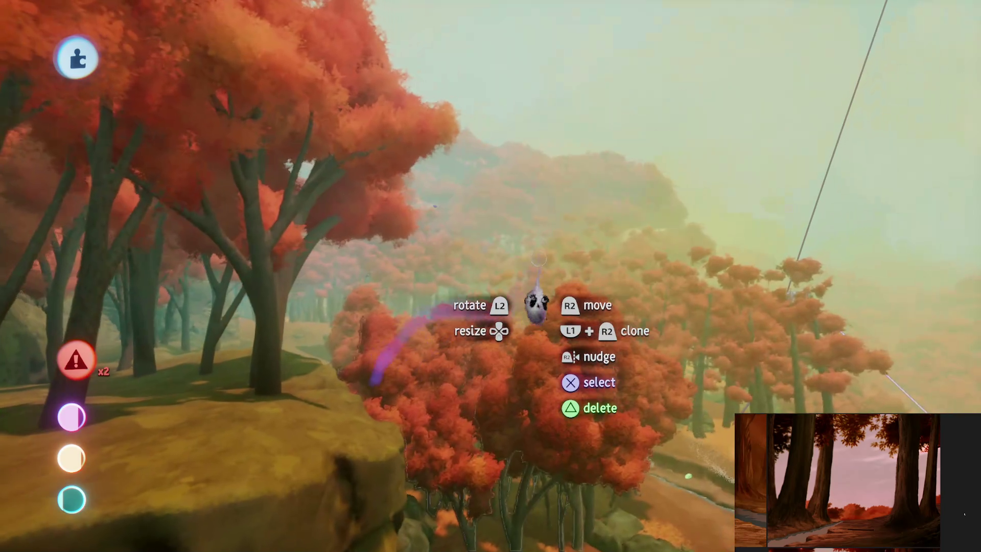
key(Escape)
click(622, 383)
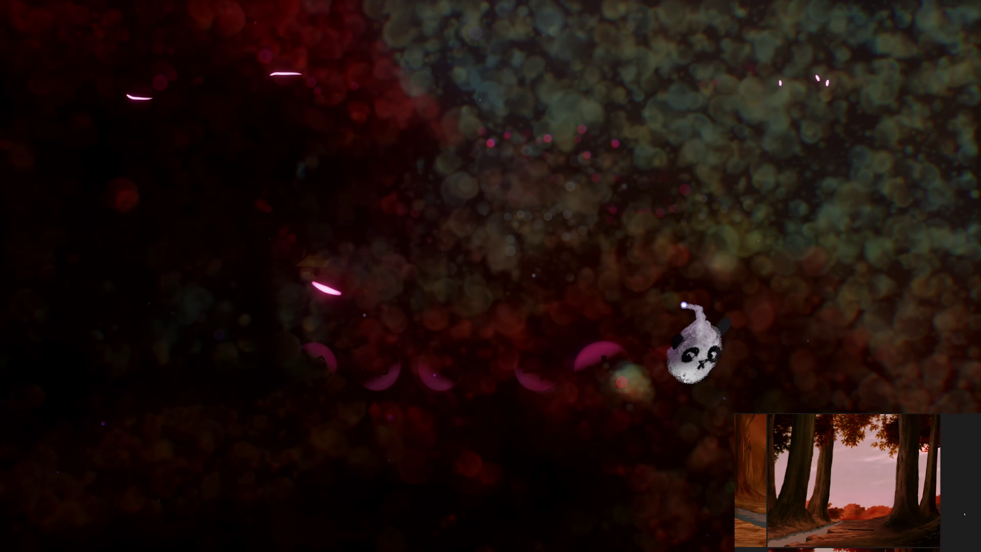
- Save Jet's Forest | Treetop Hideout [B1E10] online as PRIVATE, then exit the creation
click(711, 309)
click(900, 53)
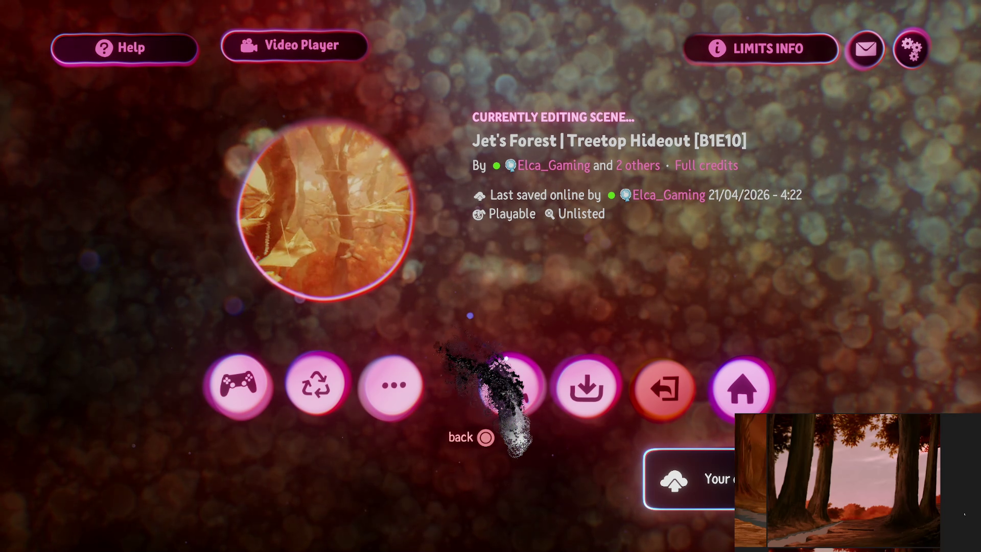
click(664, 388)
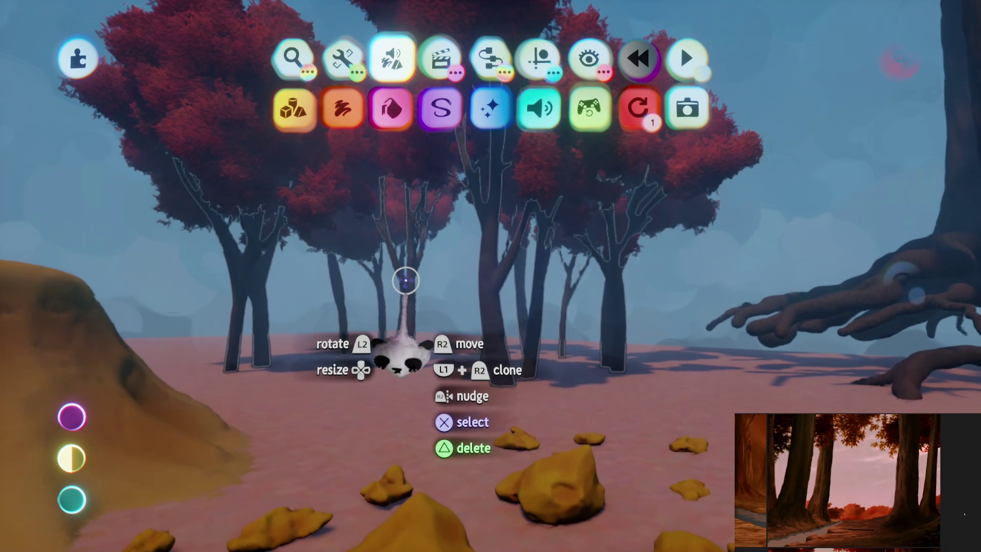
- Review a sculpture's Fleck Properties in its tweak menu, then close the menu
click(403, 279)
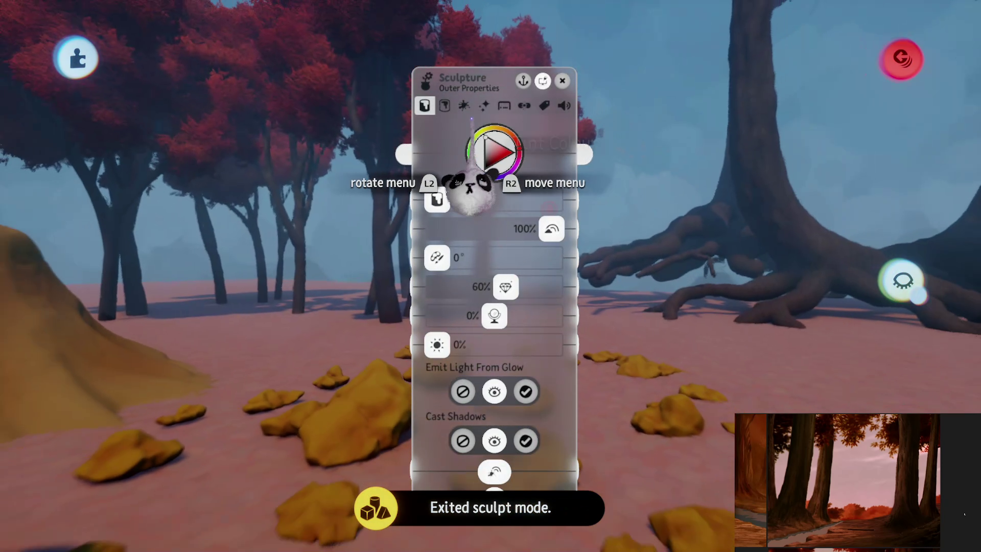
click(464, 105)
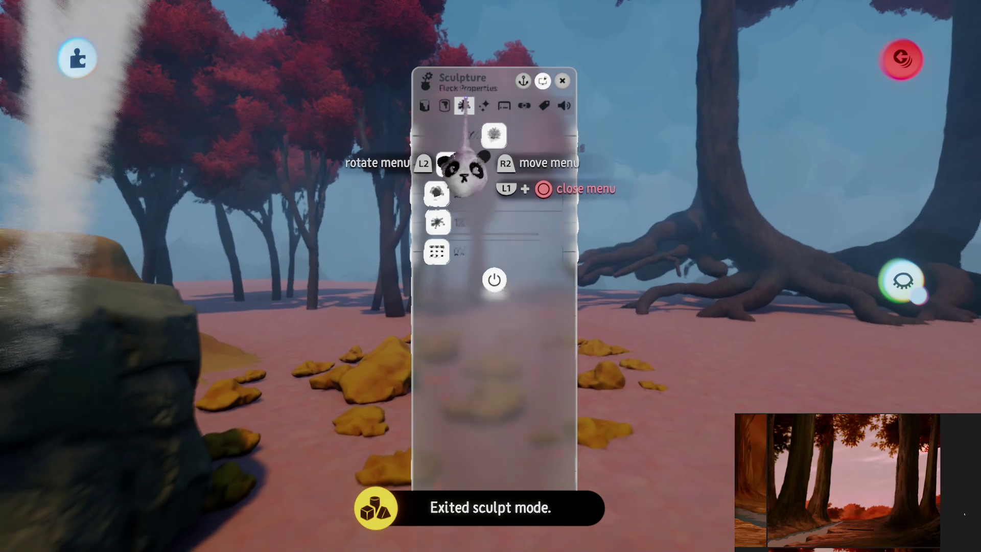
key(Escape)
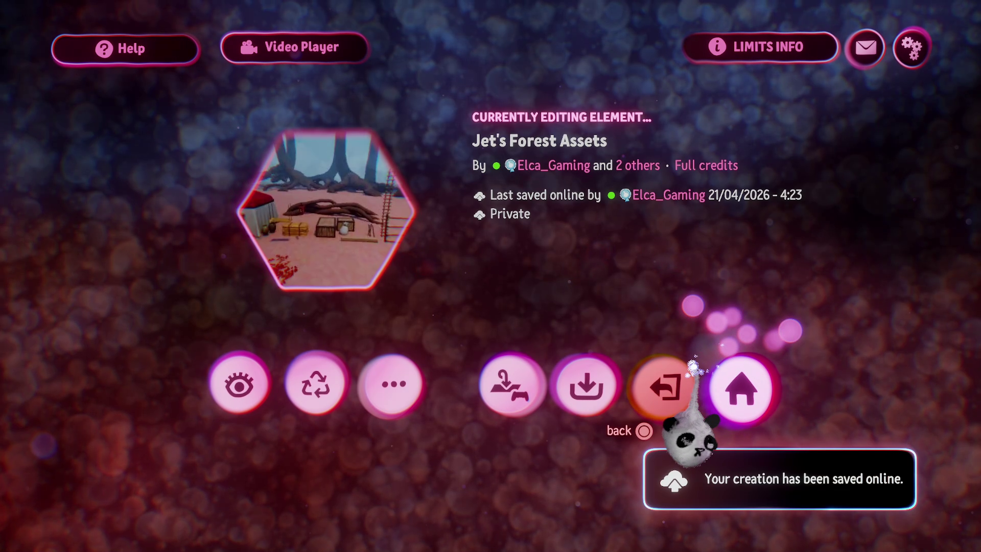
- Back in the forest scene, delete the pink creature and hide Coat, Style and Effects
click(671, 378)
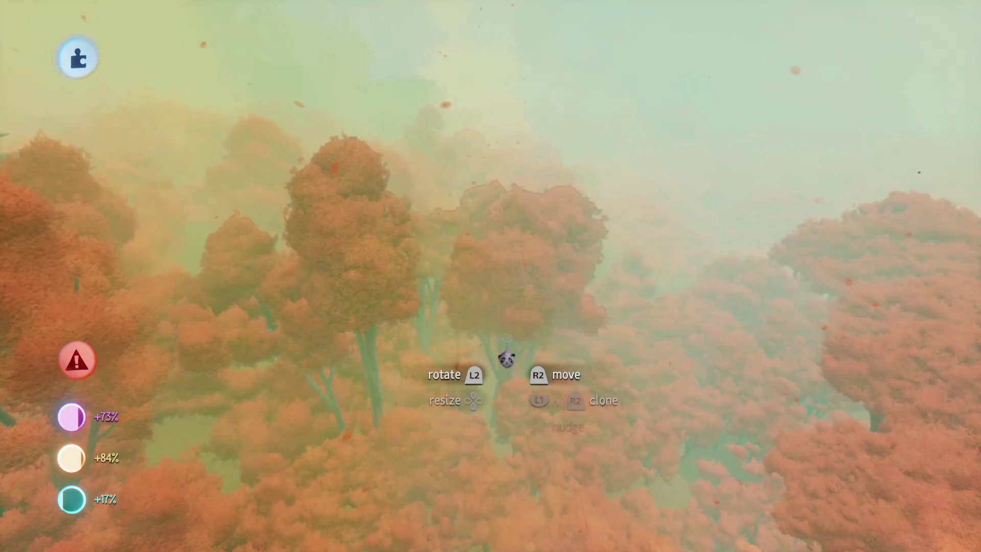
key(Delete)
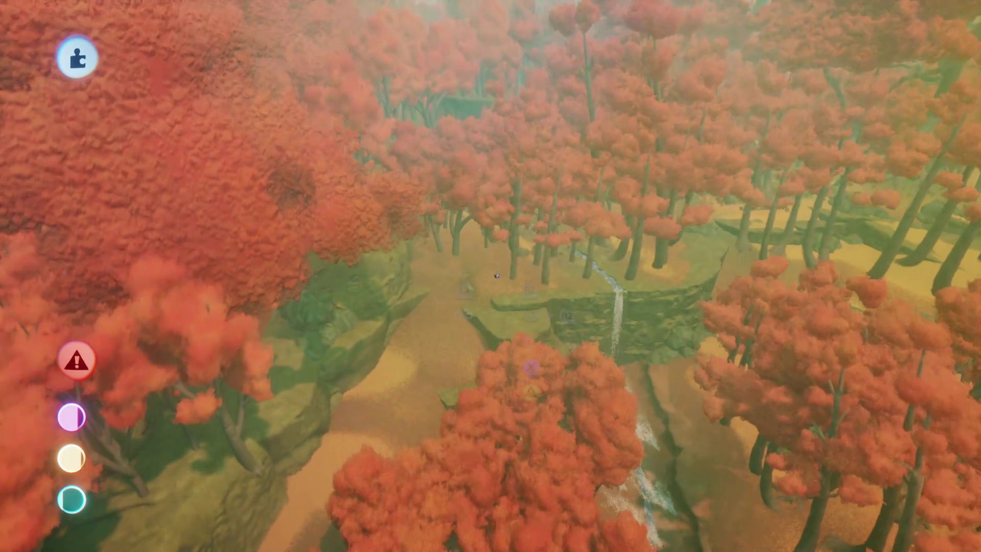
key(Escape)
click(537, 57)
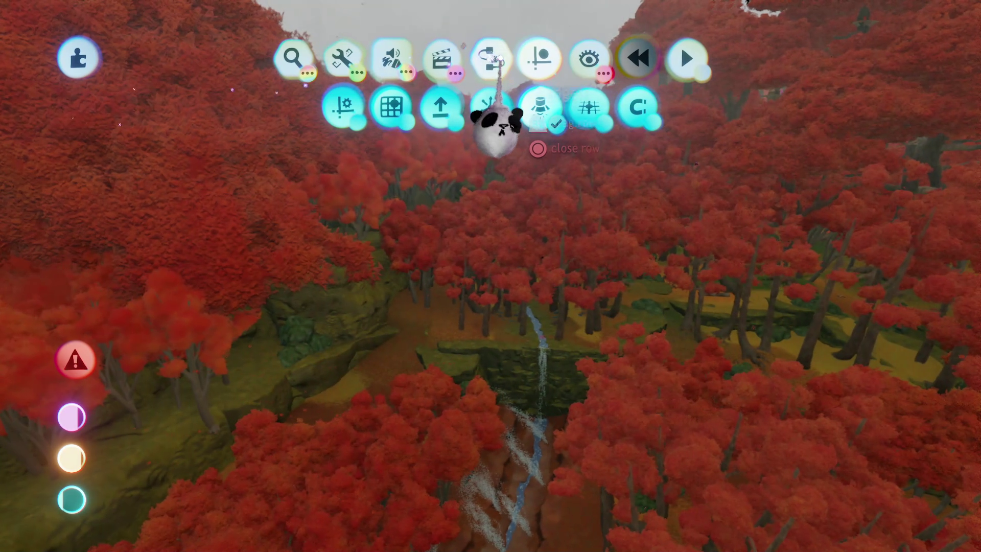
click(589, 58)
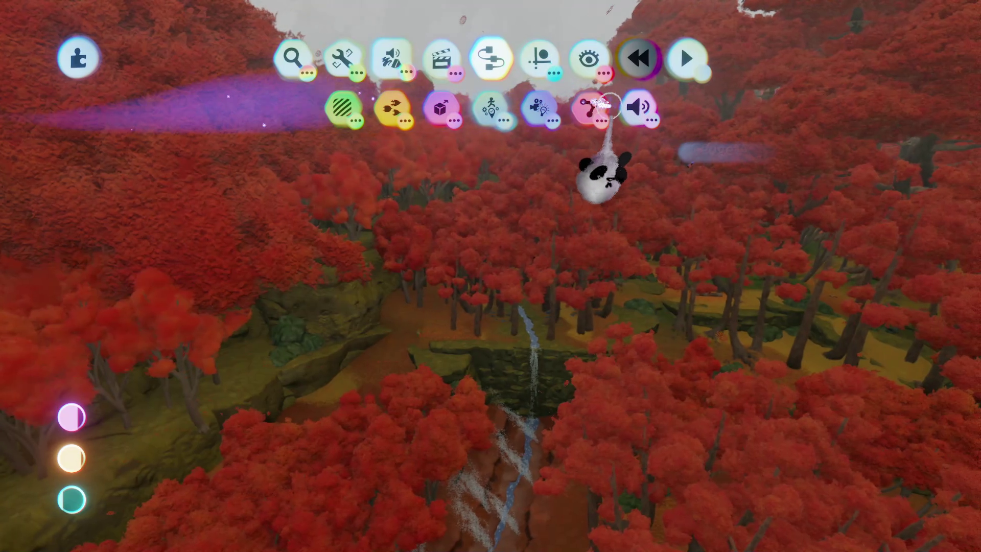
click(700, 109)
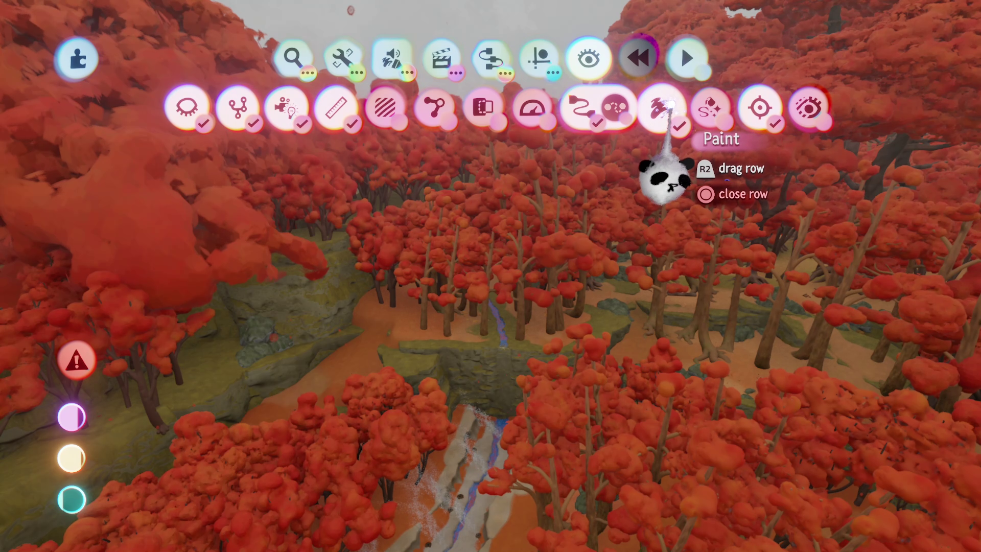
key(Escape)
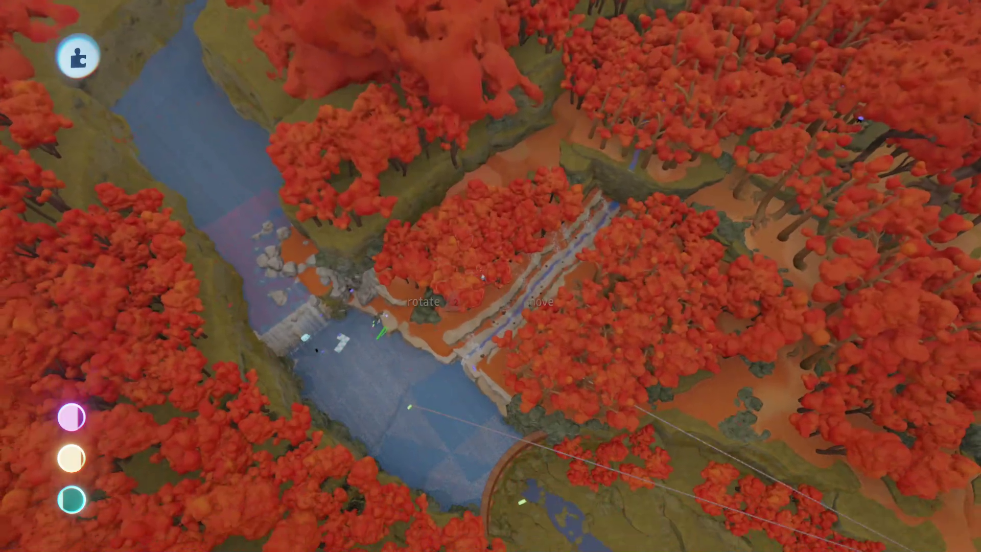
- Enter Sculpt Mode and pick the cylinder shape
key(Escape)
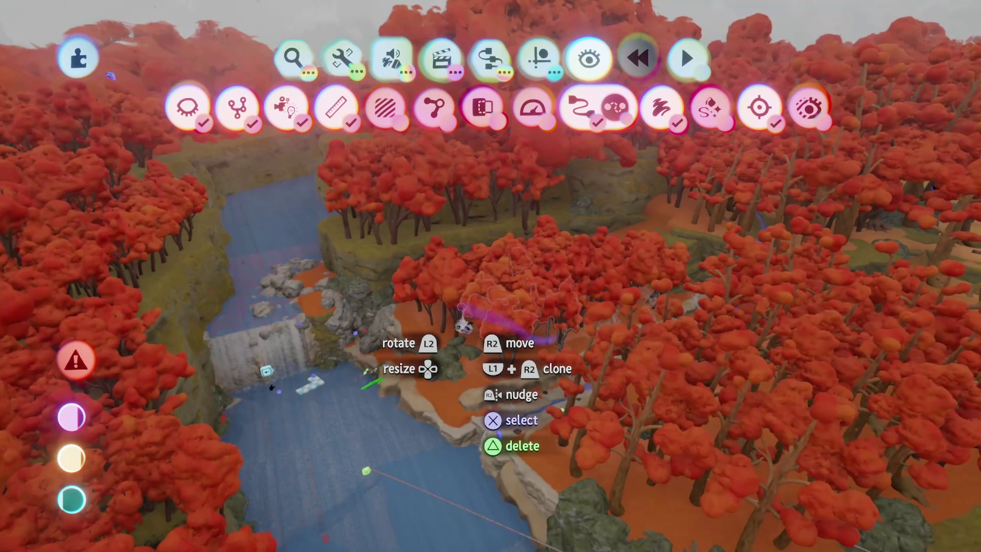
click(328, 110)
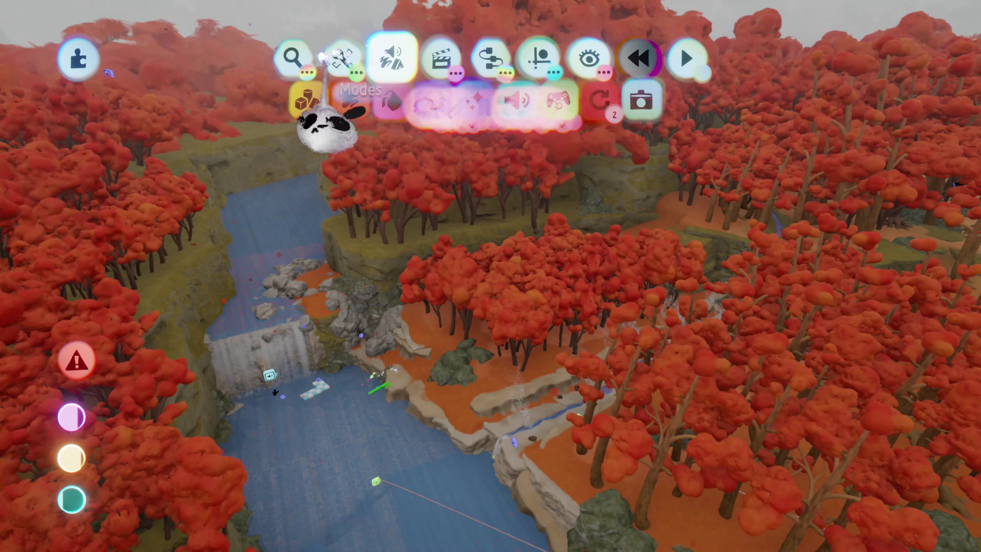
click(299, 108)
click(301, 105)
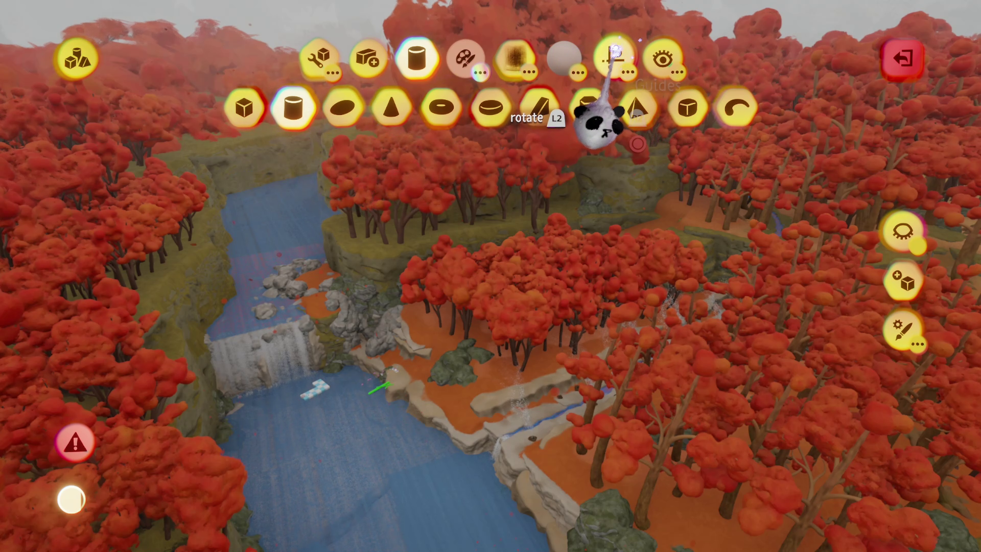
- Choose the cylinder stamp shape and size it tall and wide above the red forest canopy
click(613, 61)
scroll(498, 327, down, 5)
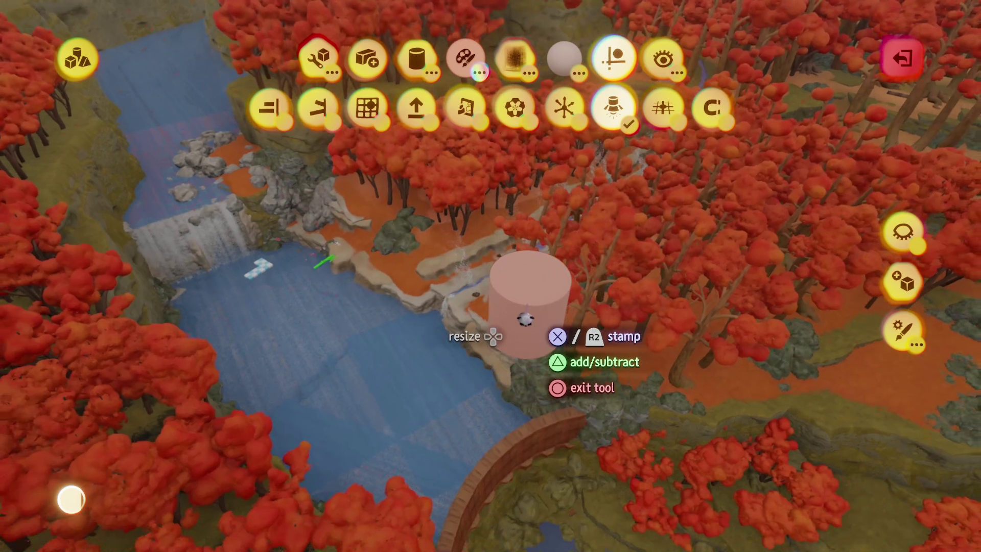
scroll(504, 276, up, 10)
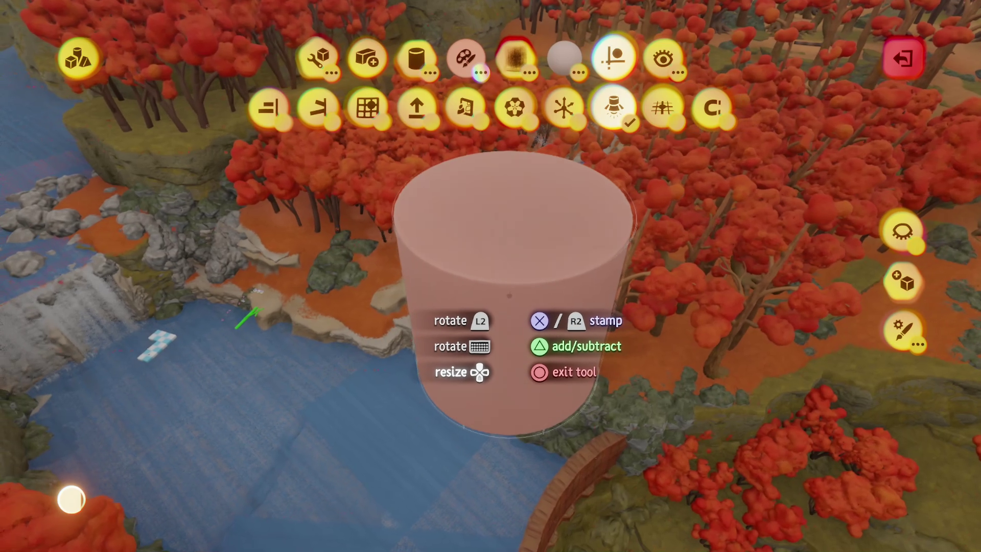
scroll(510, 295, down, 10)
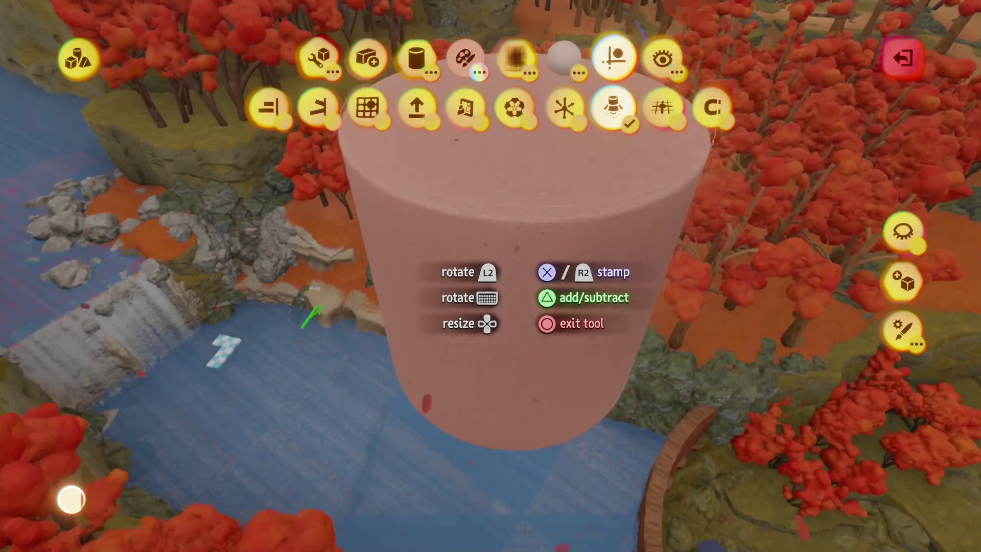
scroll(496, 204, down, 8)
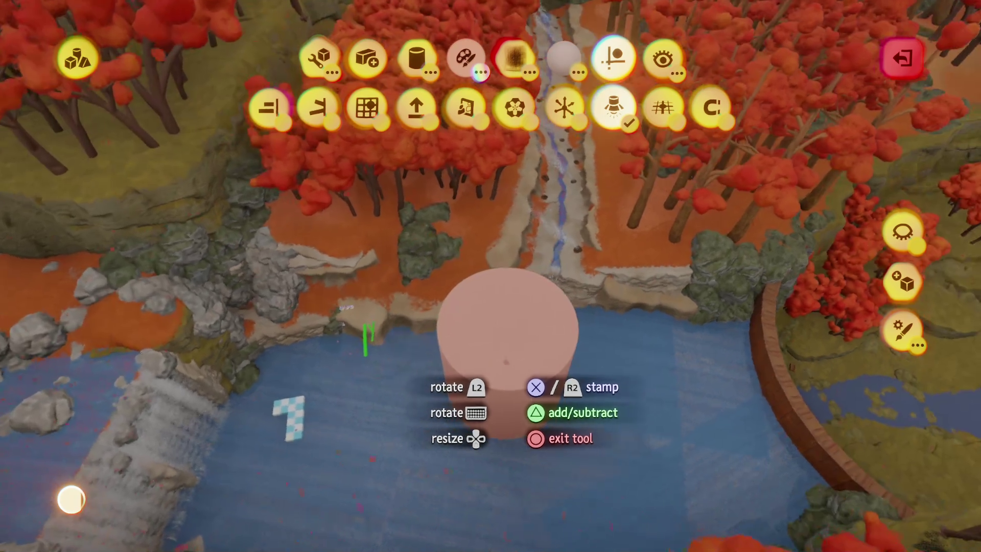
scroll(496, 307, up, 10)
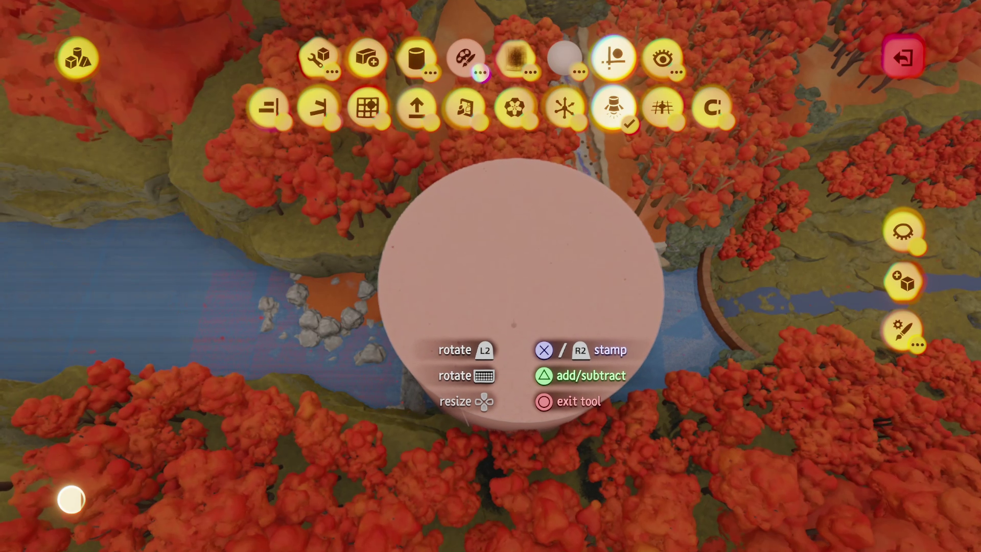
scroll(506, 316, down, 6)
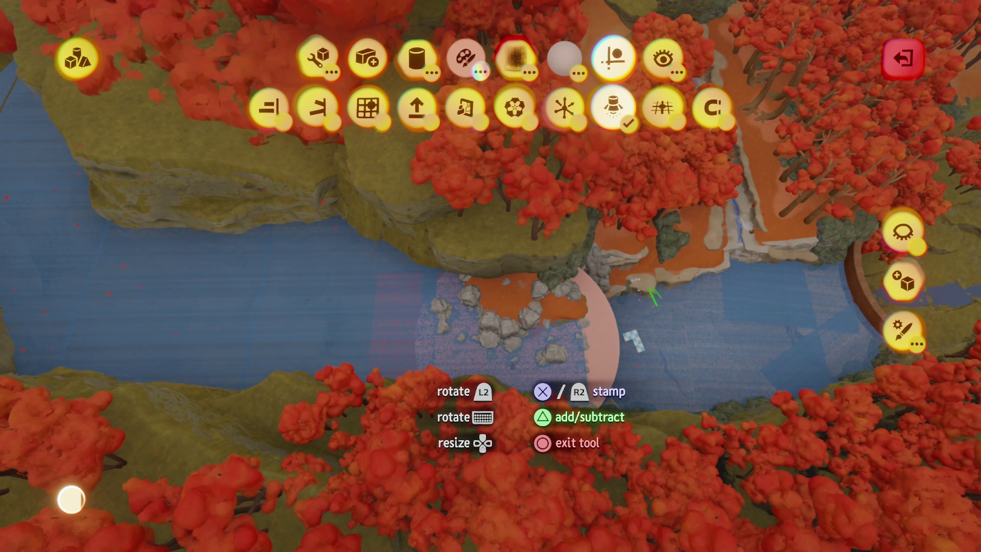
key(Tab)
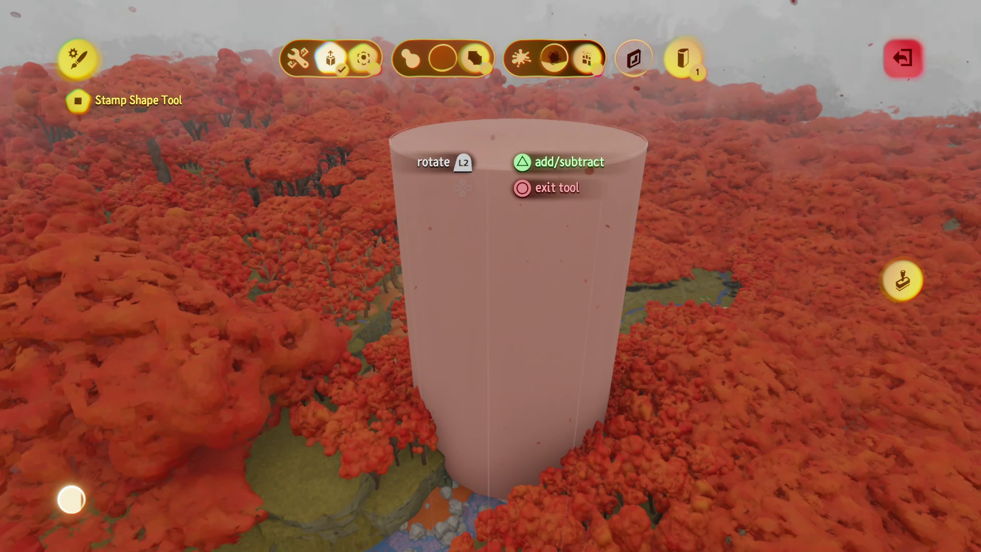
key(Escape)
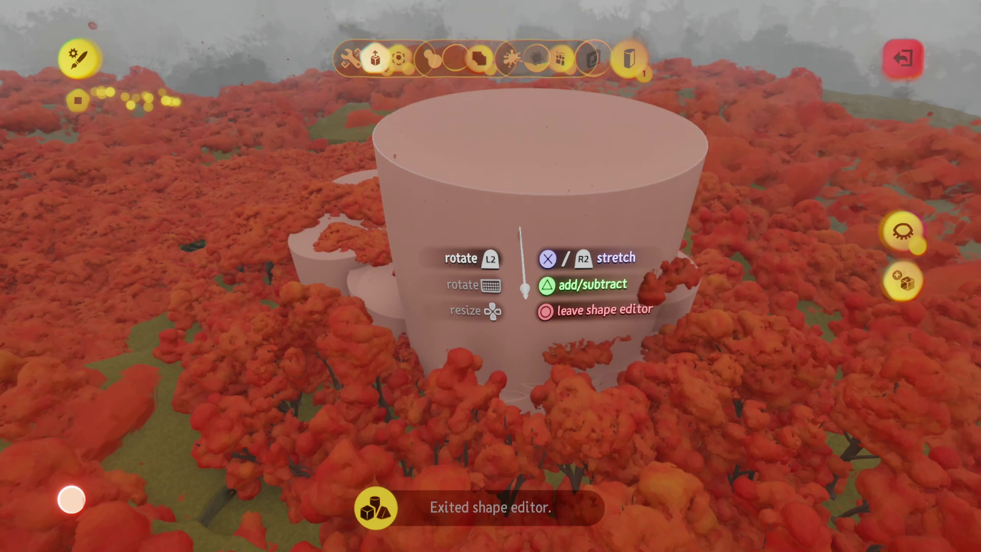
- Exit sculpt mode, enable Studio Lighting, and orbit around the pink cliffs before re-entering sculpting
key(Escape)
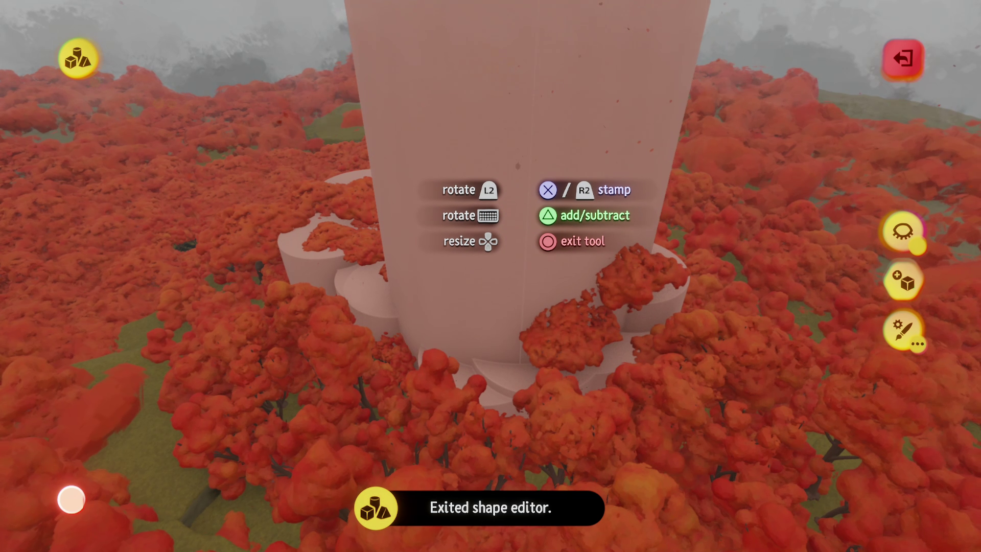
key(Escape)
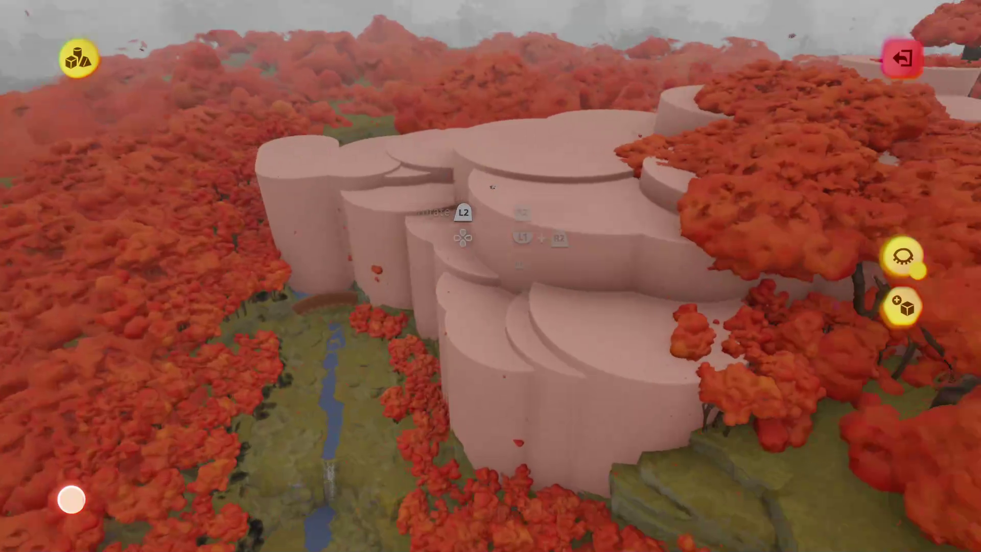
key(Escape)
click(539, 57)
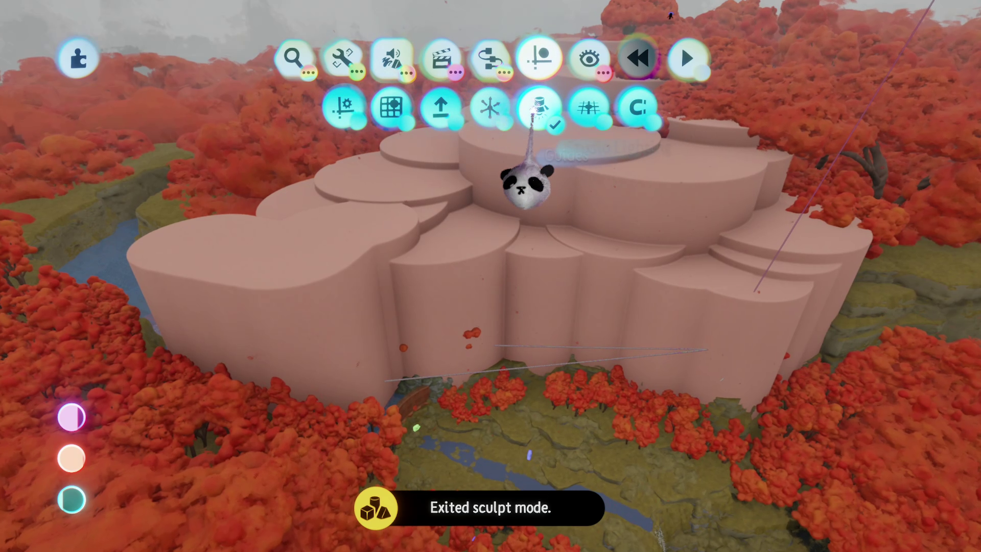
click(536, 108)
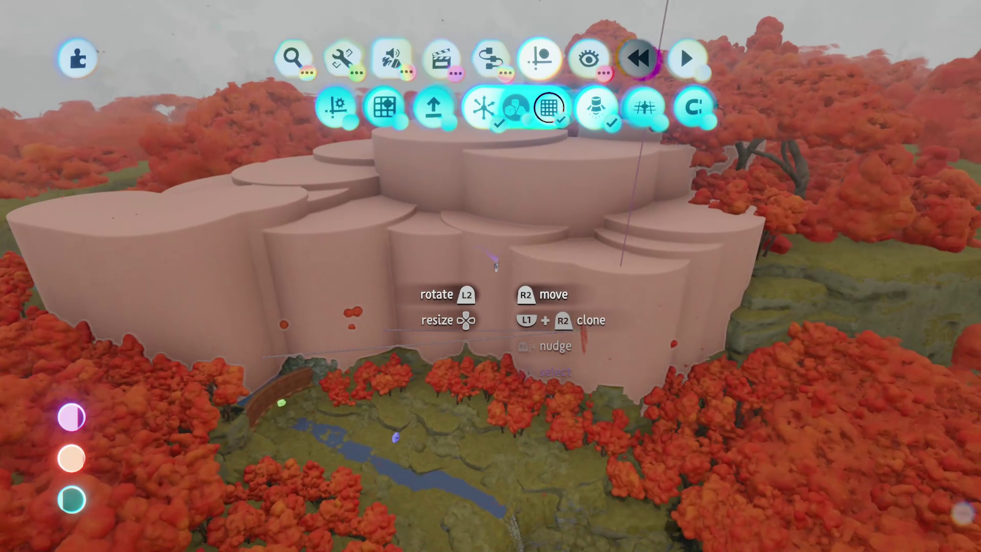
key(Escape)
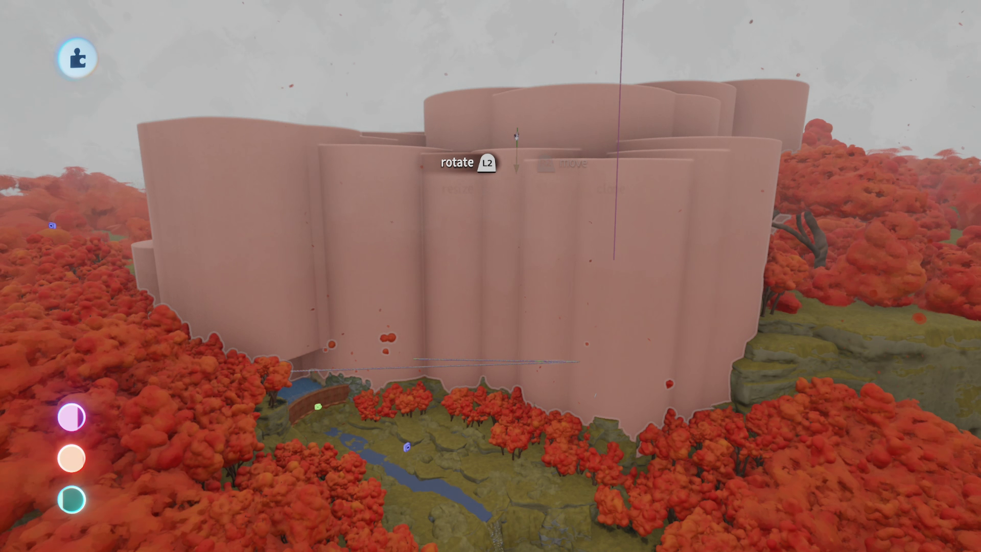
mouse_move(516, 136)
mouse_down()
mouse_move(515, 228)
mouse_move(517, 3)
mouse_move(515, 262)
mouse_up()
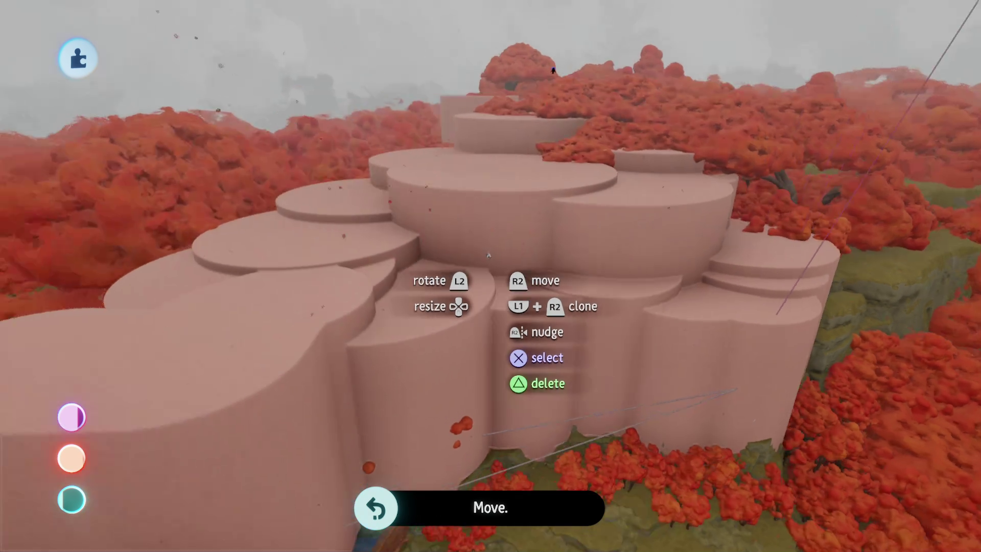
key(Tab)
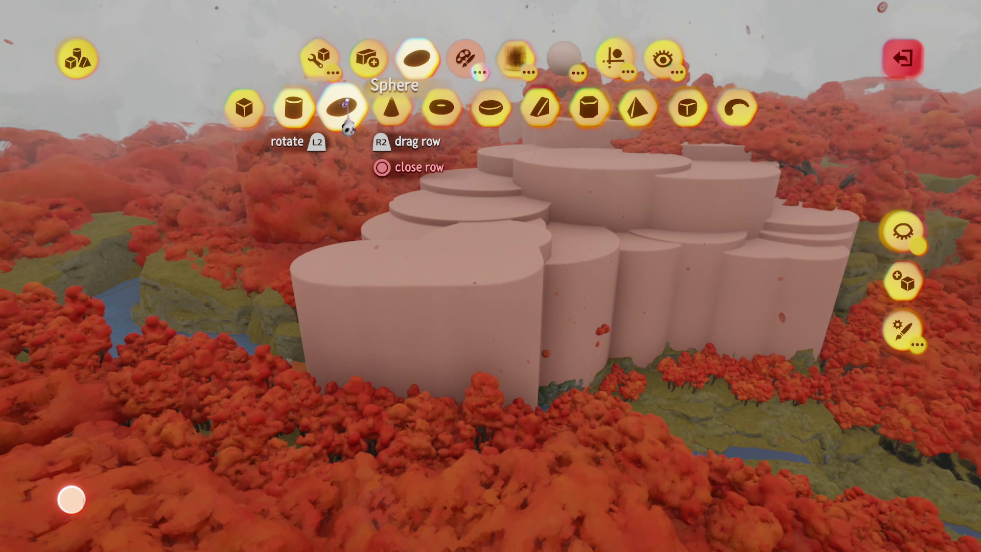
- Swap the sphere for a huge cylinder and stamp pink cliff walls around the river valley
click(346, 108)
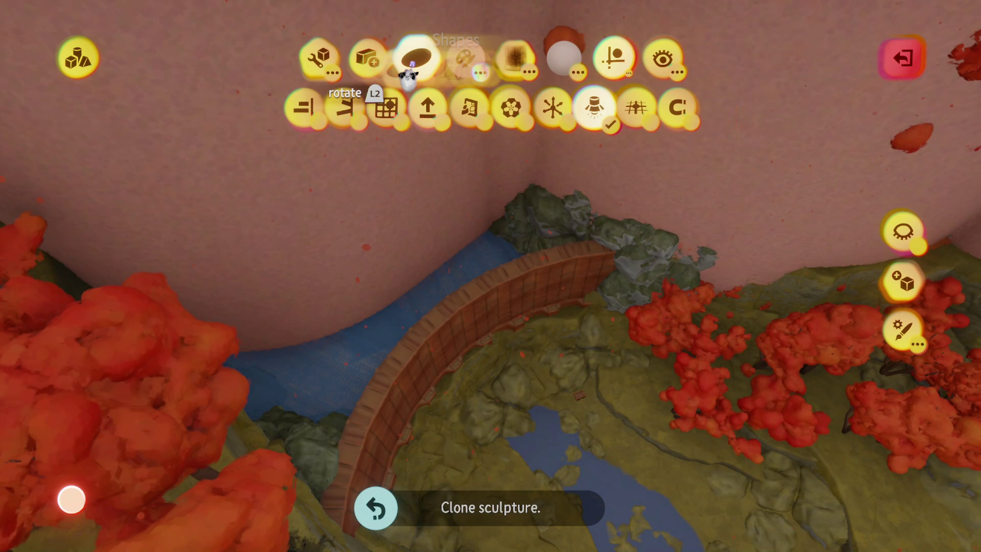
click(417, 57)
click(293, 107)
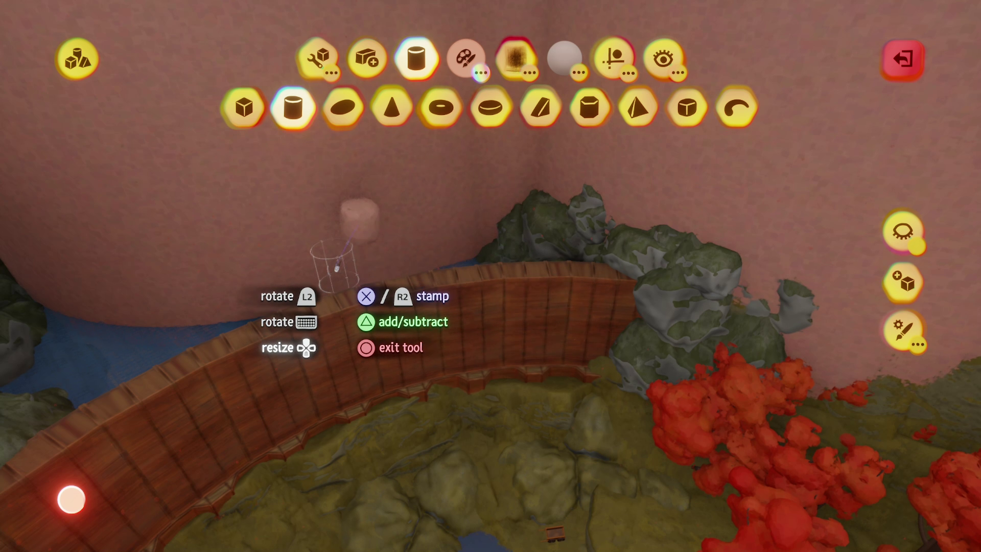
key(Up)
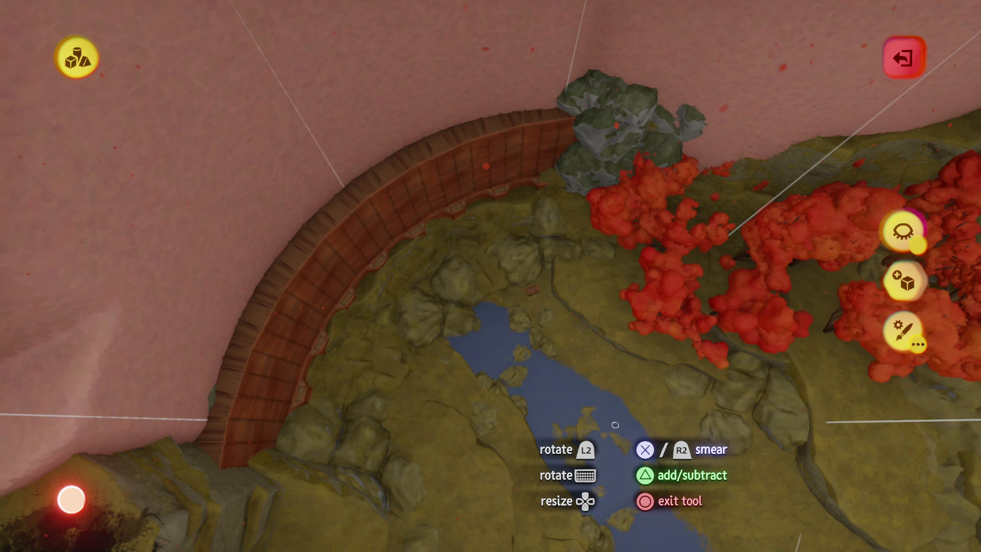
key(Escape)
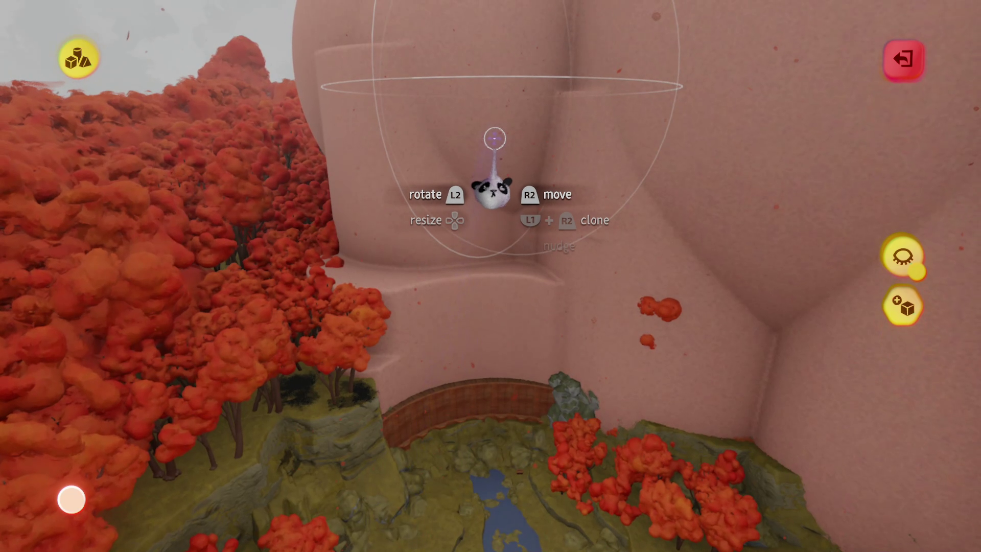
- Move the pink sculpture, tint it cyan, and switch studio lighting back off
mouse_move(432, 252)
mouse_down()
mouse_move(453, 280)
mouse_move(435, 307)
mouse_move(378, 263)
mouse_move(456, 287)
mouse_up()
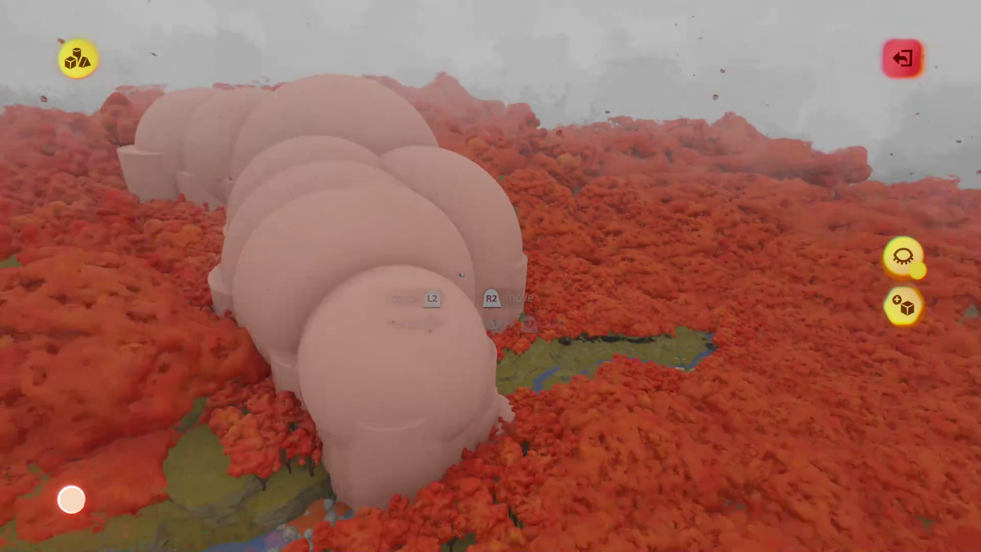
key(Escape)
click(573, 215)
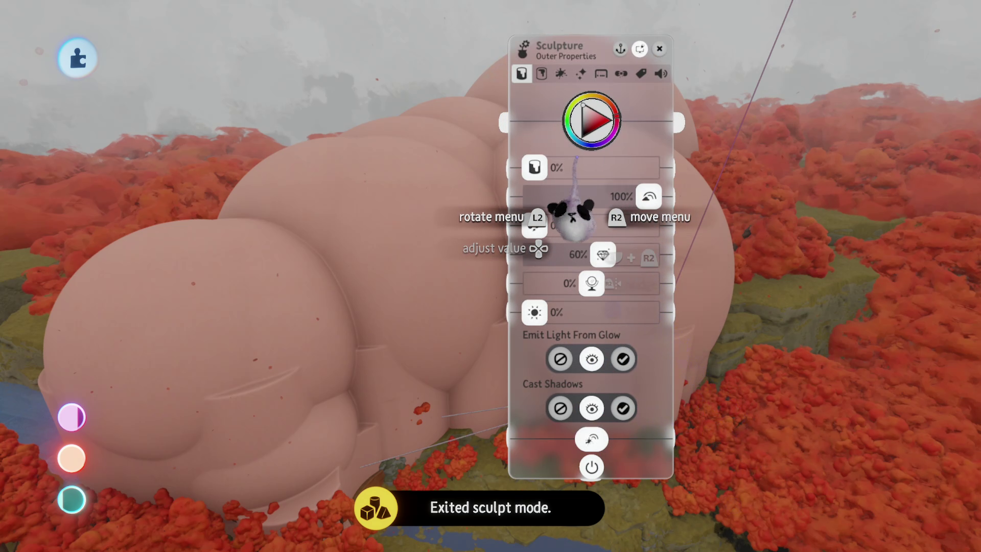
mouse_move(567, 197)
mouse_down()
mouse_move(629, 186)
mouse_move(595, 192)
mouse_move(631, 221)
mouse_up()
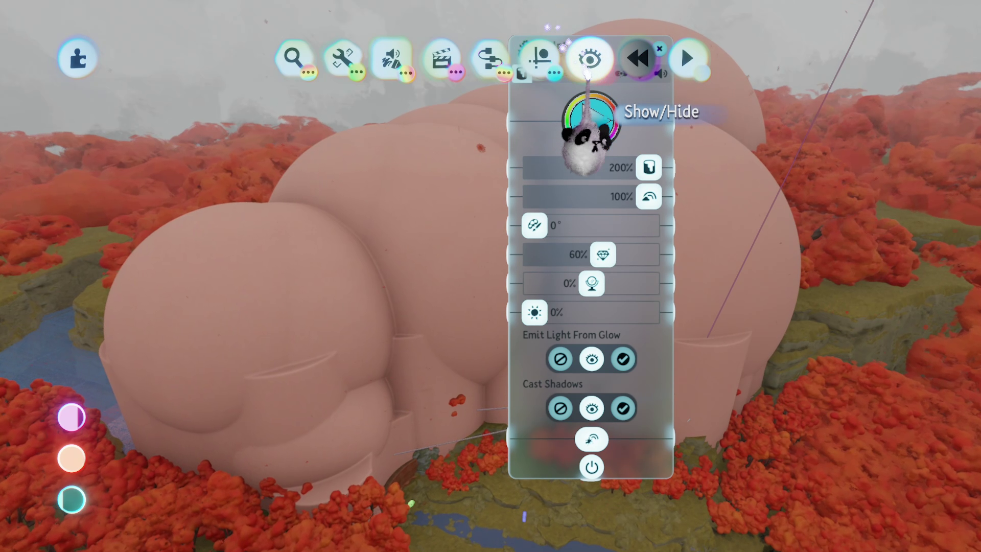
click(587, 66)
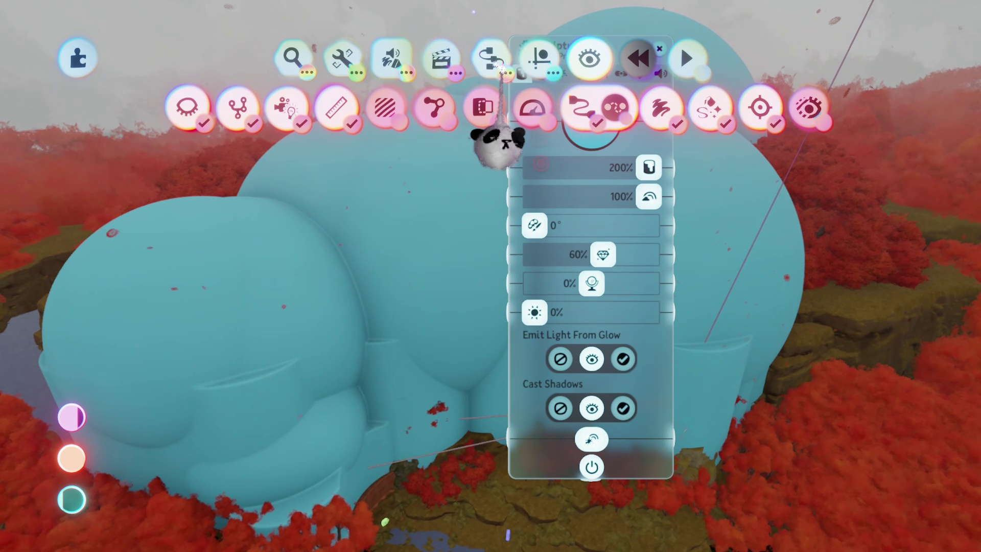
click(491, 117)
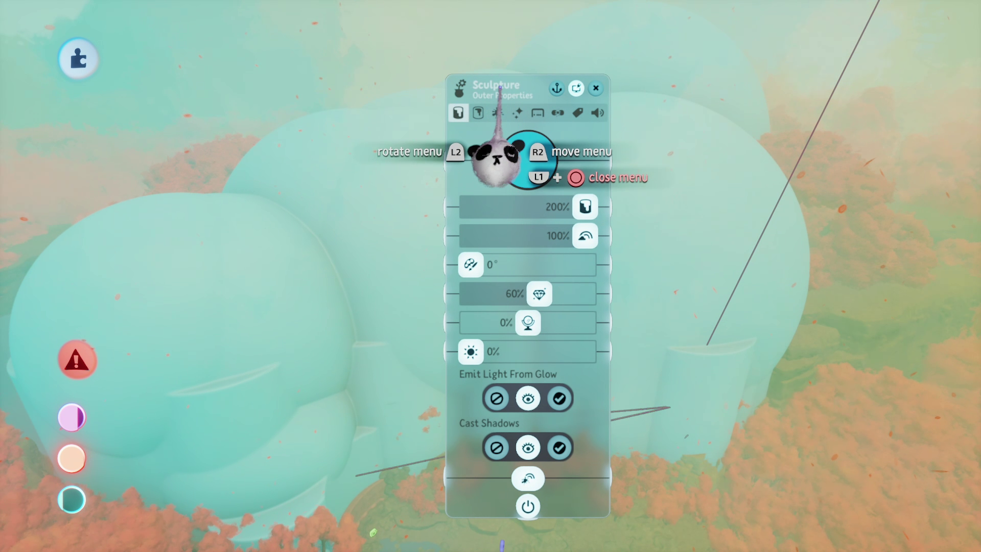
- Rename the sculpture to 'OoB'
click(495, 154)
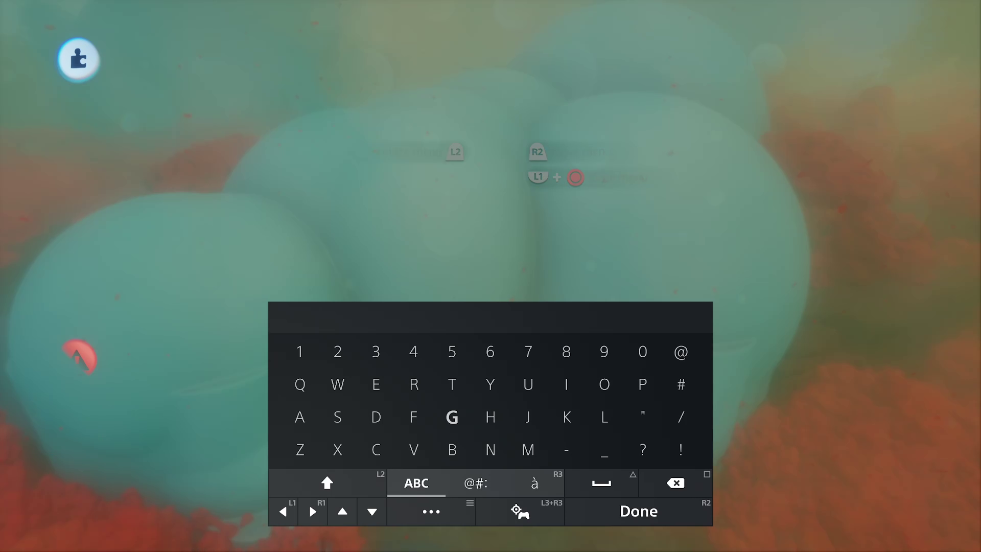
text(O)
key(Left)
key(Left)
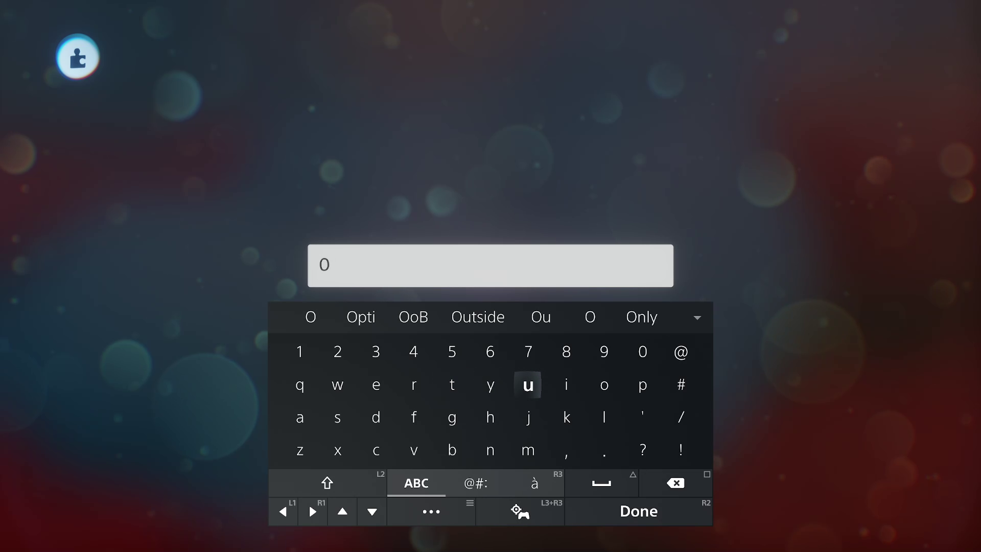
key(Right)
key(Right)
text(oB)
key(Return)
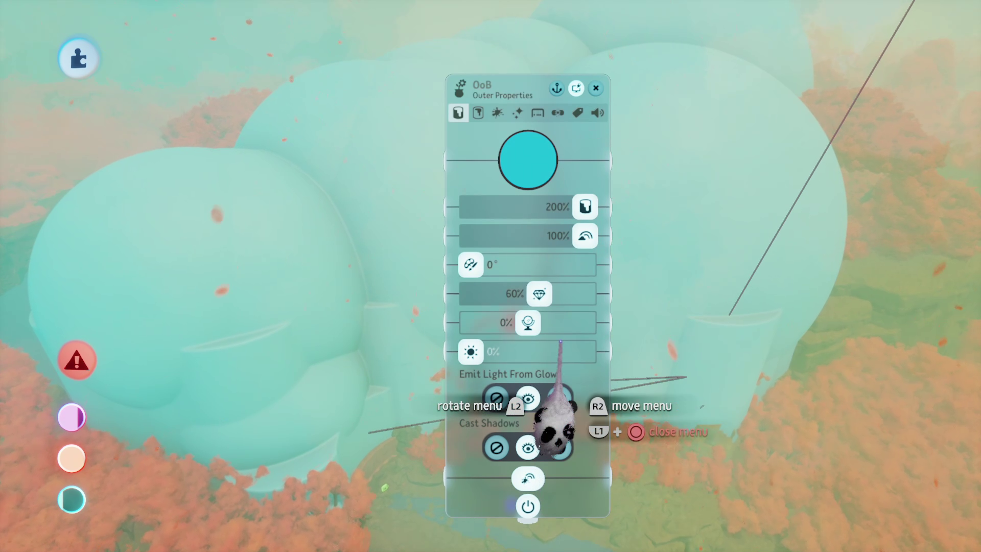
key(Escape)
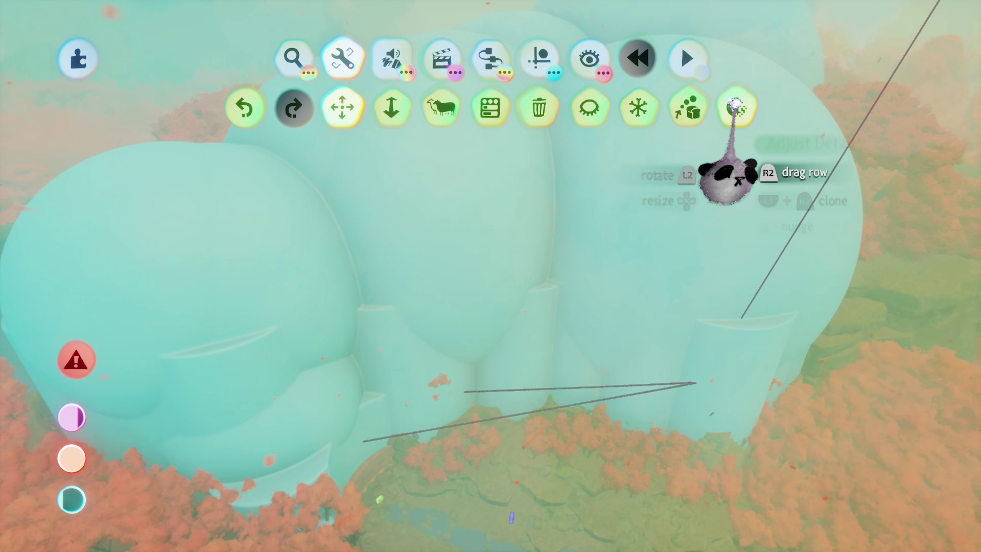
- Try the reduce-detail tool, then start a new Keyframe recording from the Animation tools
click(734, 104)
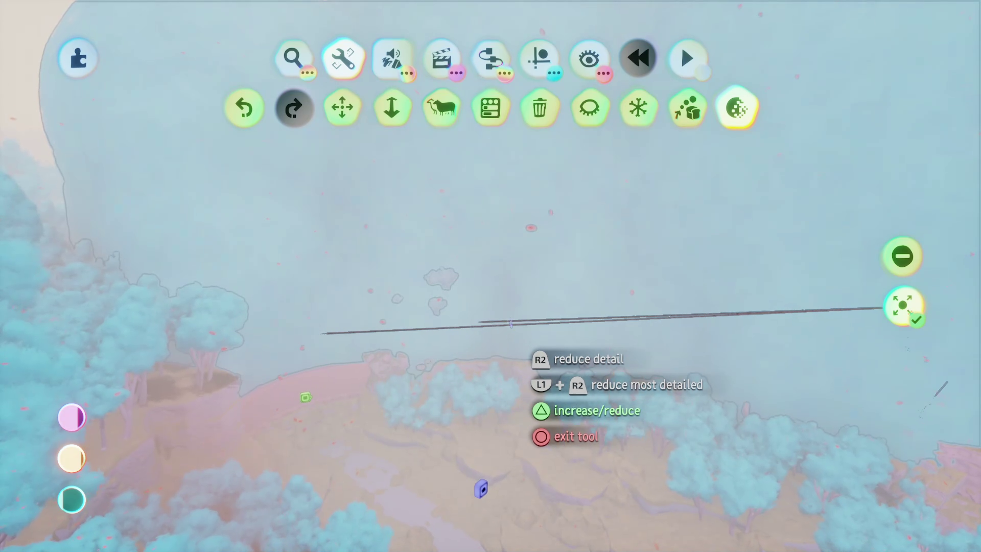
key(Escape)
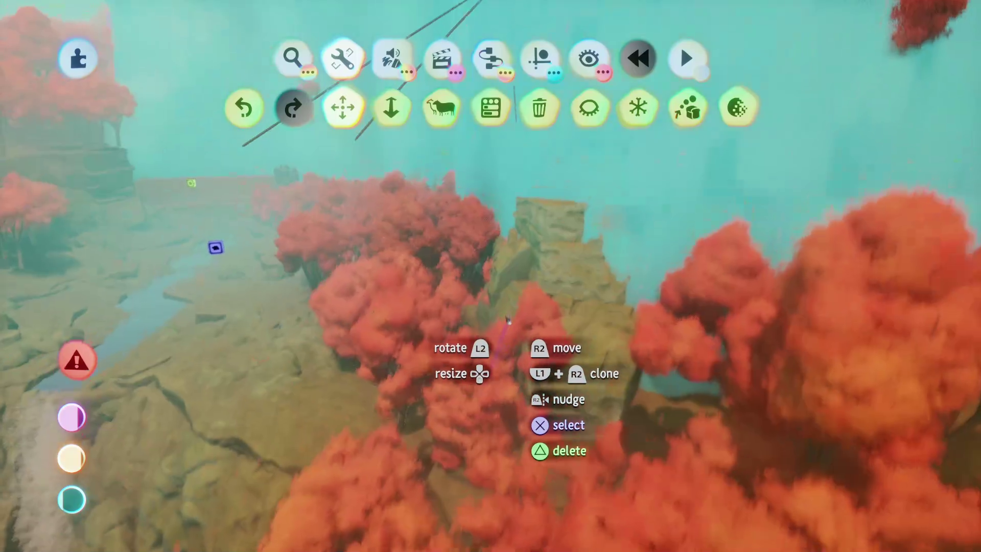
click(589, 58)
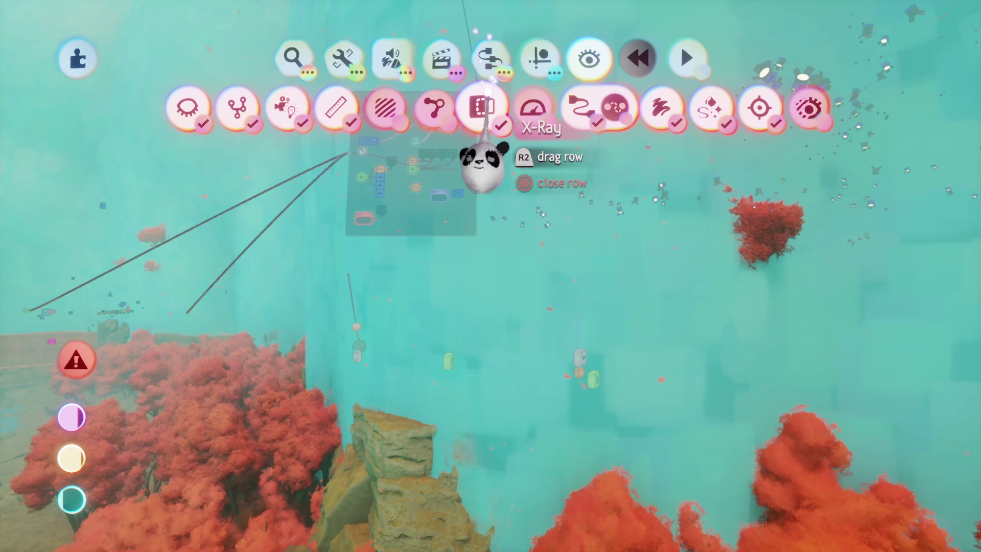
key(Escape)
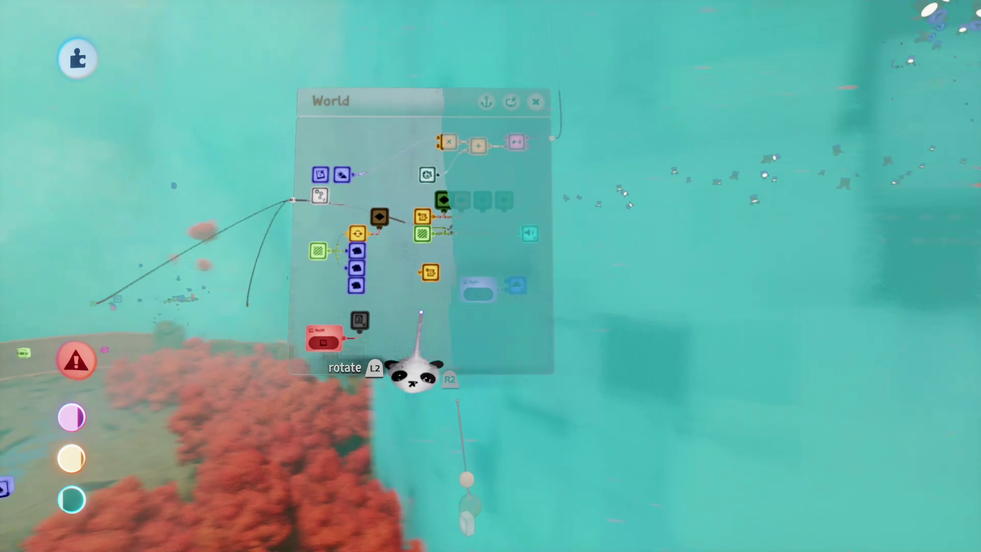
click(442, 59)
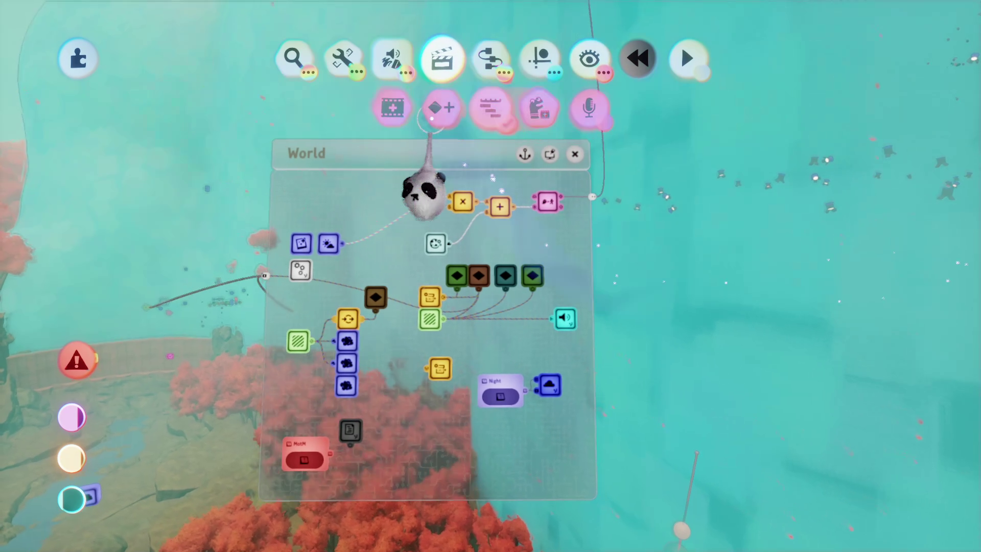
click(423, 193)
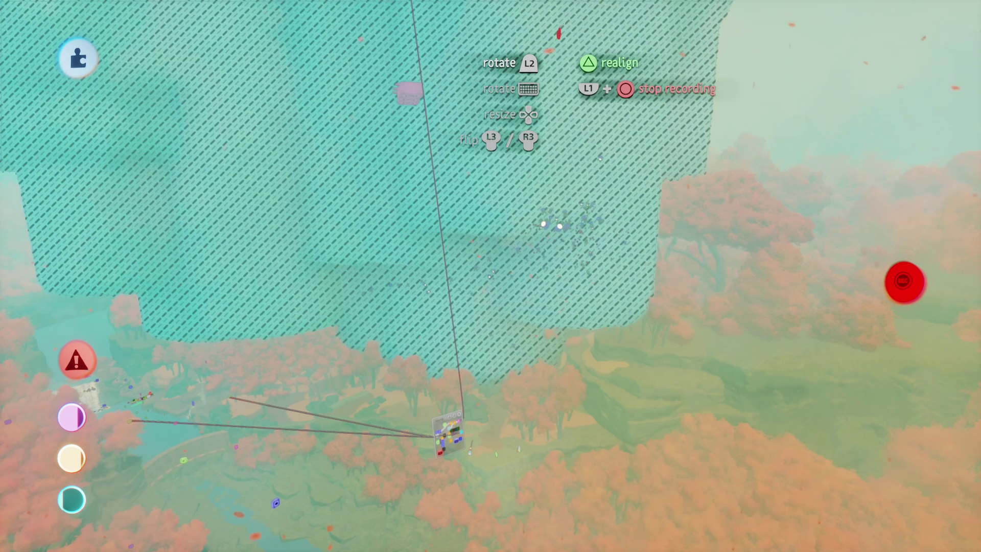
- Raise the hatched cliff piece upward while recording, then return to the World logic board
mouse_move(498, 381)
mouse_down()
mouse_move(504, 21)
mouse_move(493, 23)
mouse_up()
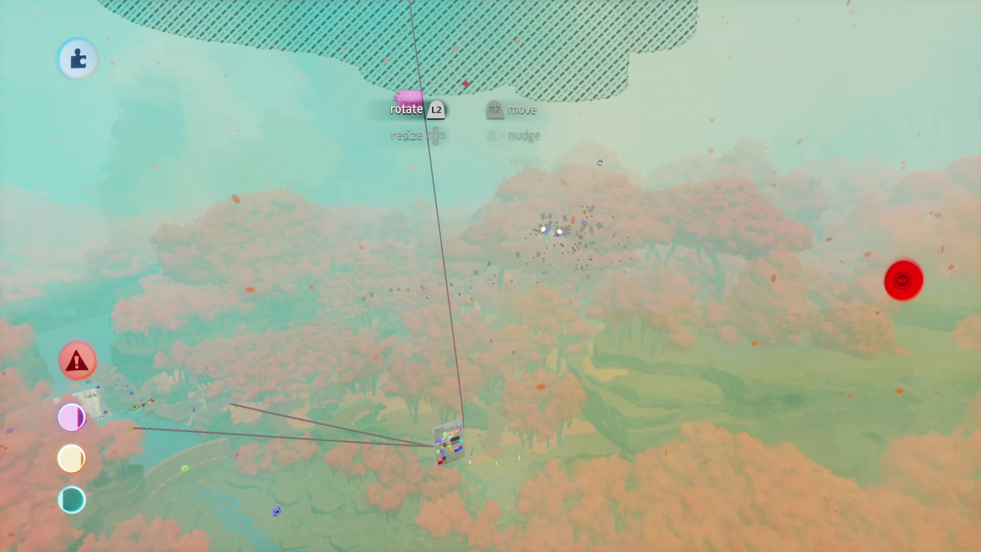
drag(408, 97, 409, 100)
click(450, 444)
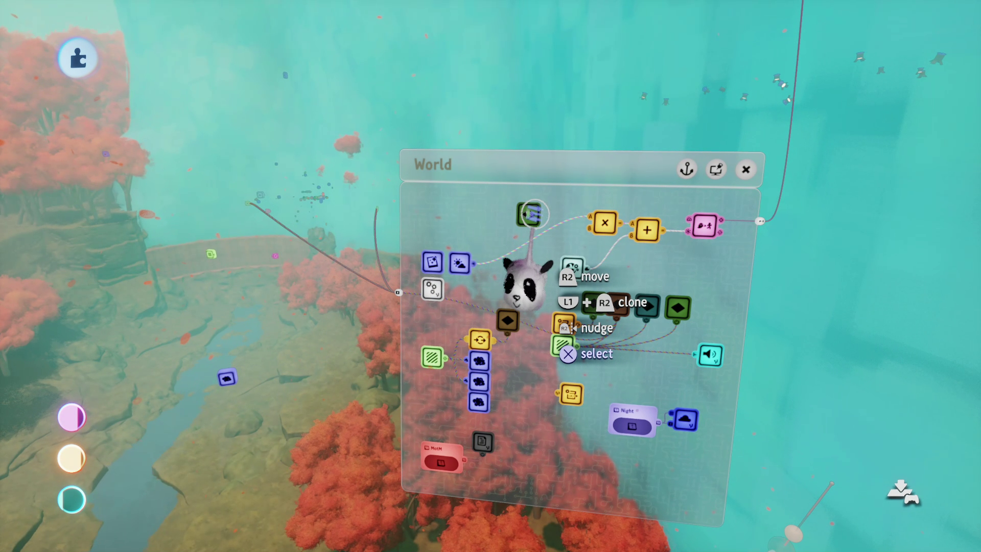
- Rename the new keyframe to 'OoB offset'
right_click(531, 214)
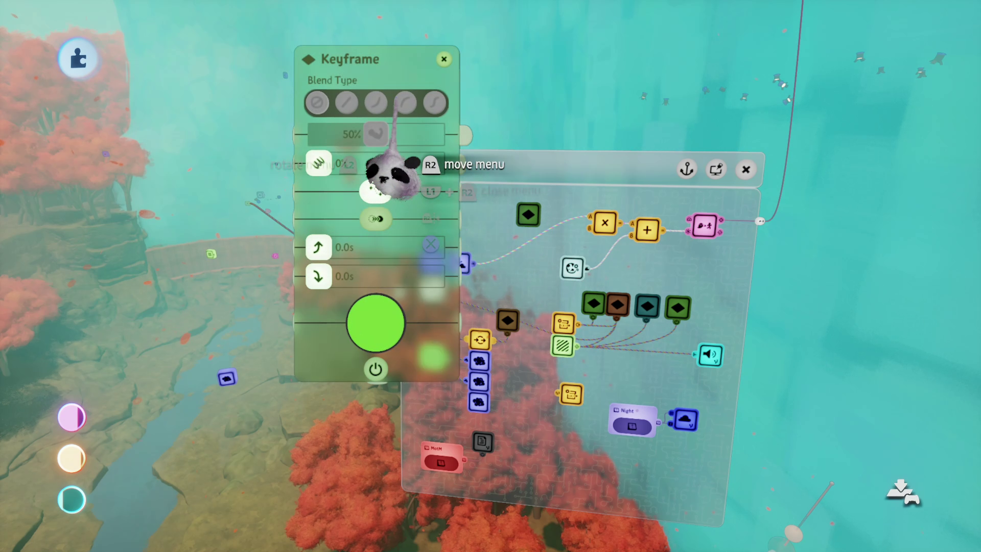
click(398, 159)
text(O)
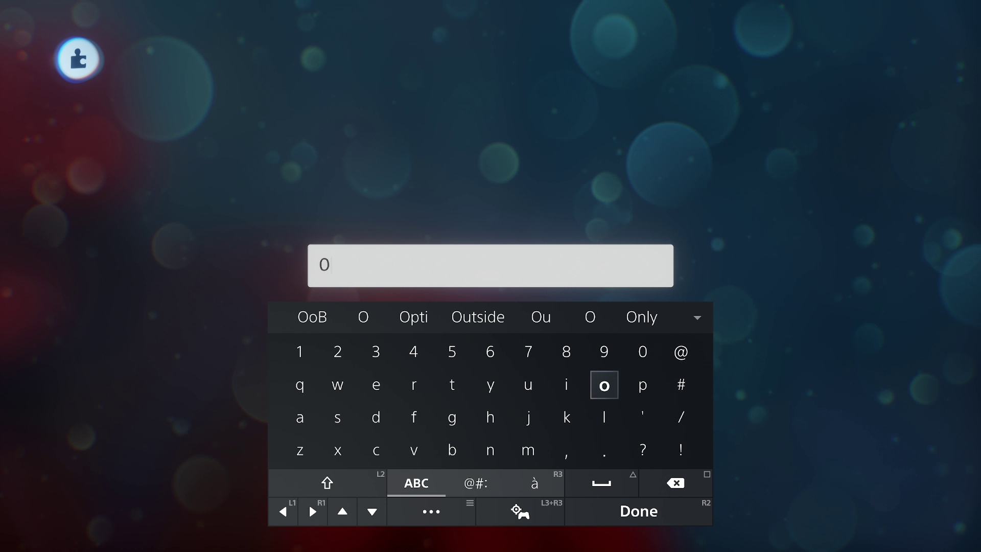
text(B)
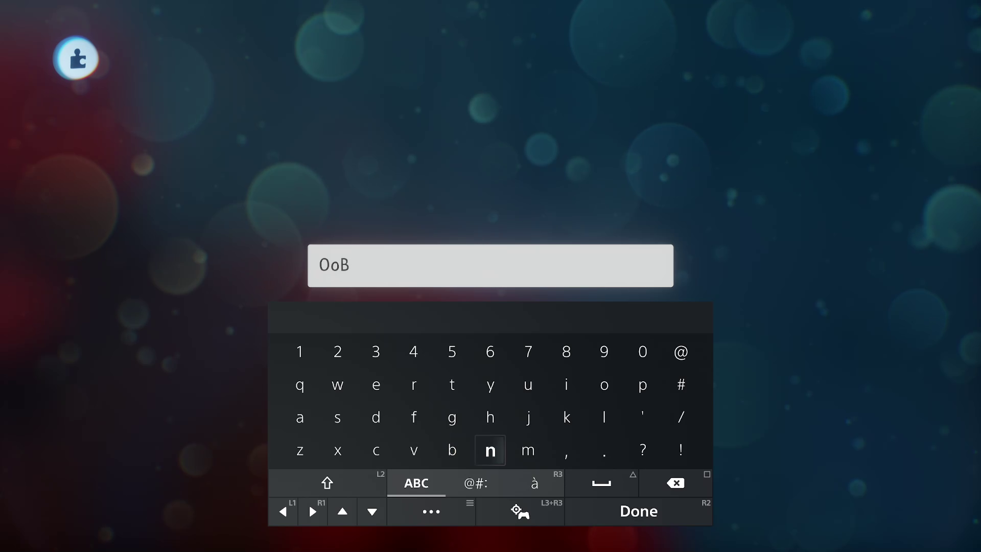
text( off)
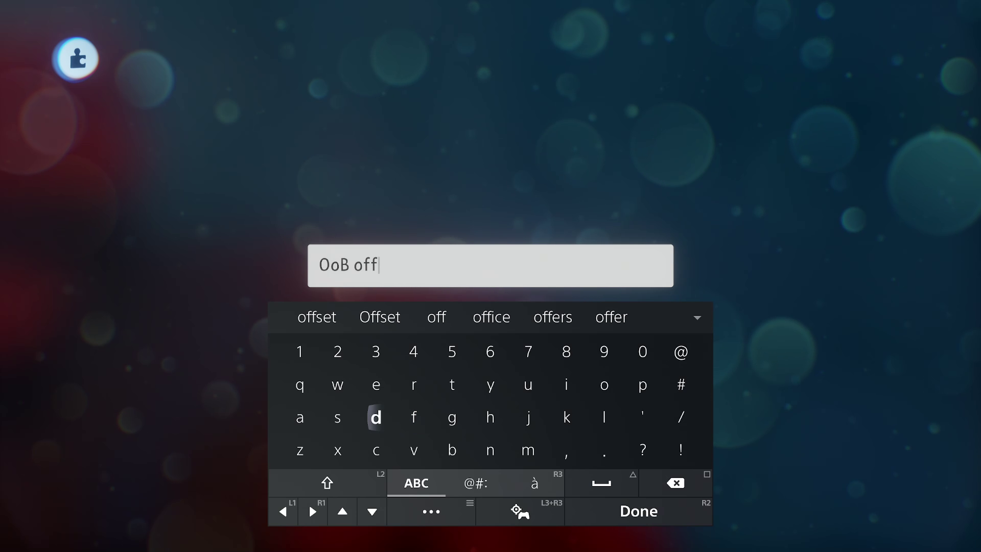
text(set)
key(Return)
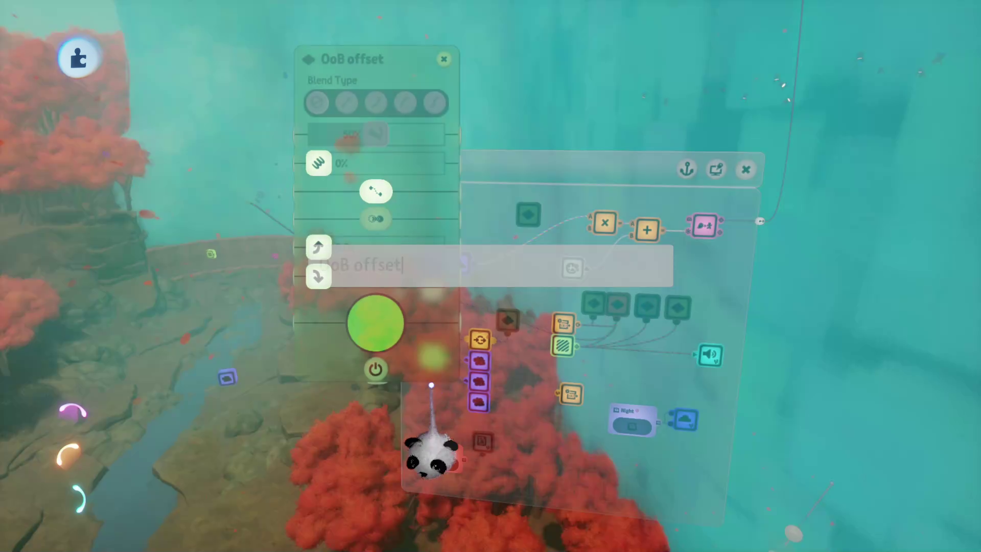
key(Escape)
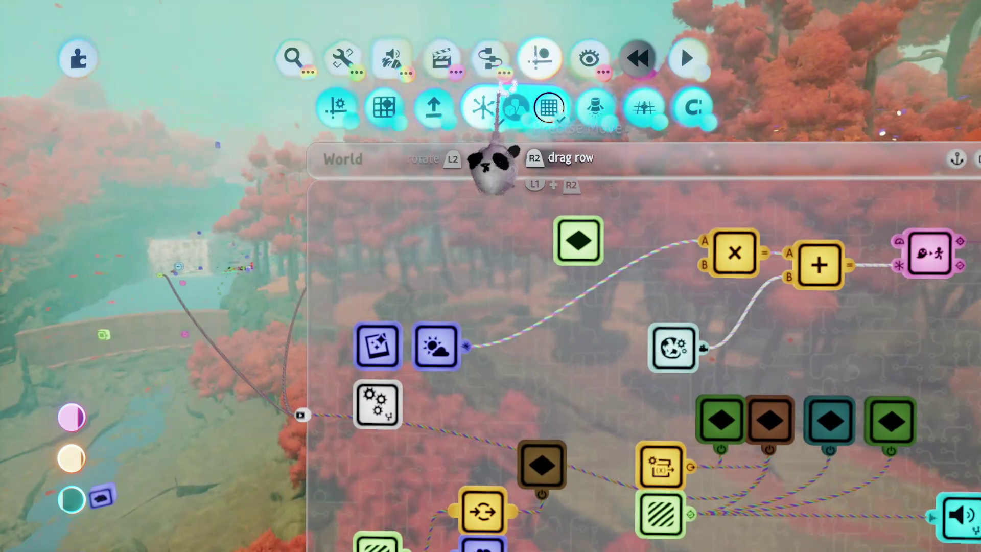
- Place a Logic Switch gadget on the World board, wired to the keyframe
click(494, 164)
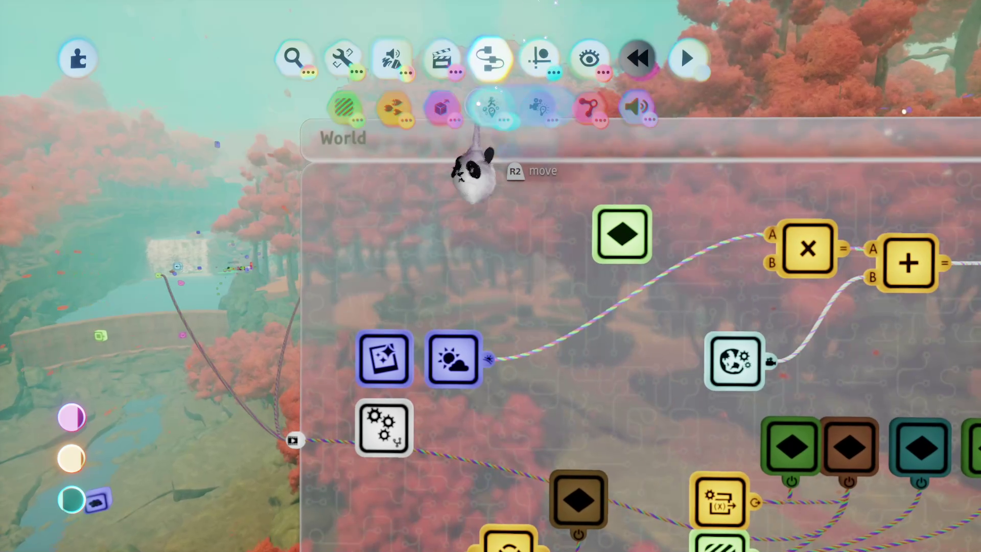
click(498, 176)
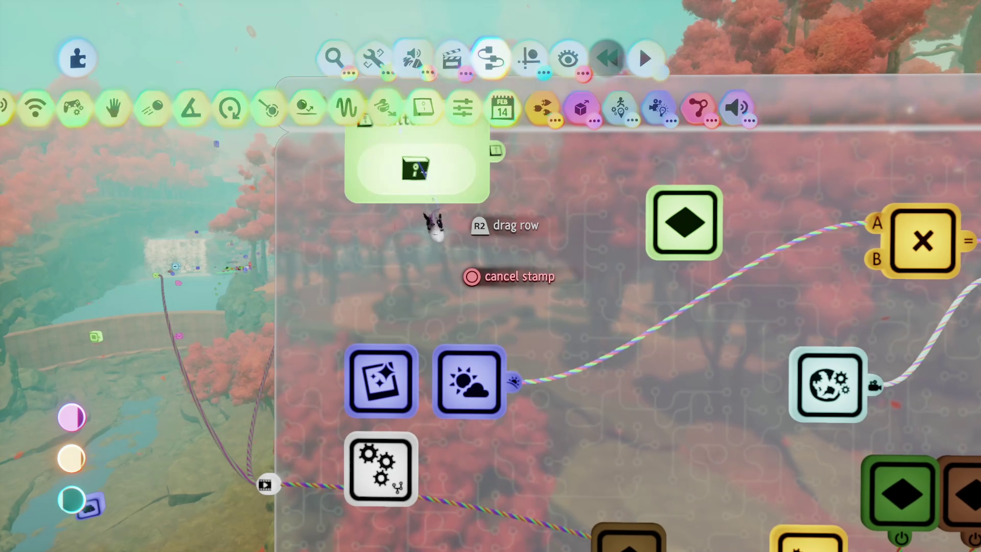
click(524, 301)
click(449, 276)
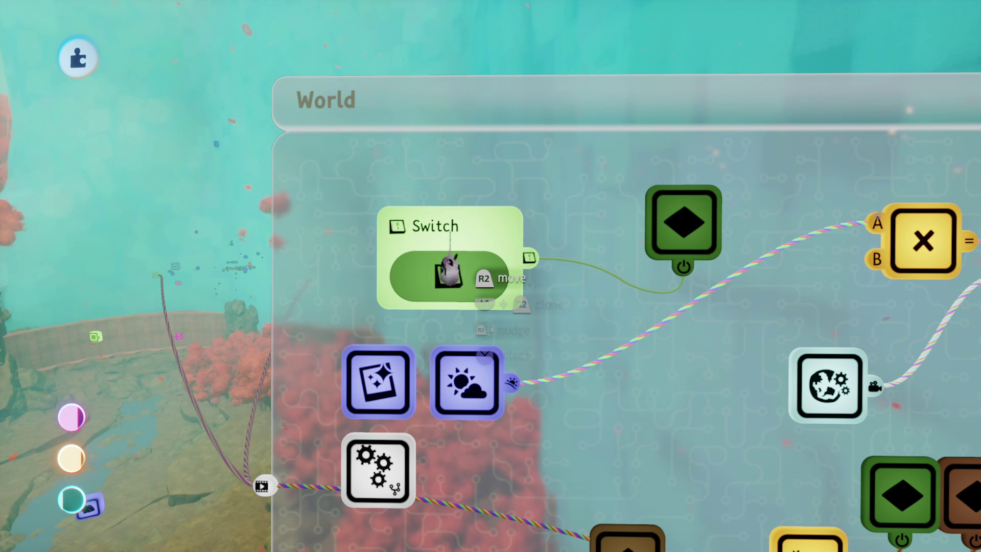
- Rename the Switch to 'OoB offset' and turn it off
click(467, 115)
key(Up)
key(Right)
key(Right)
key(Right)
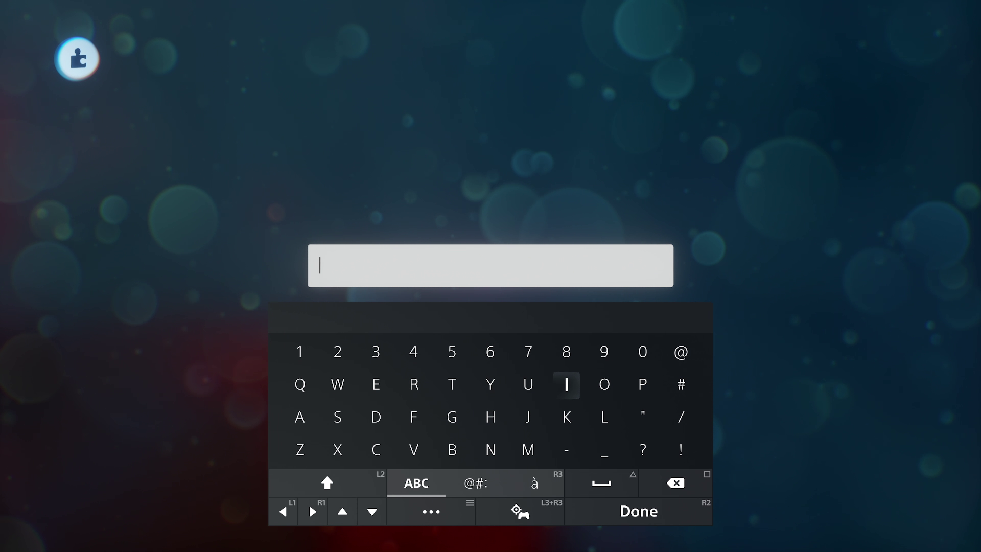
text(OoB offset)
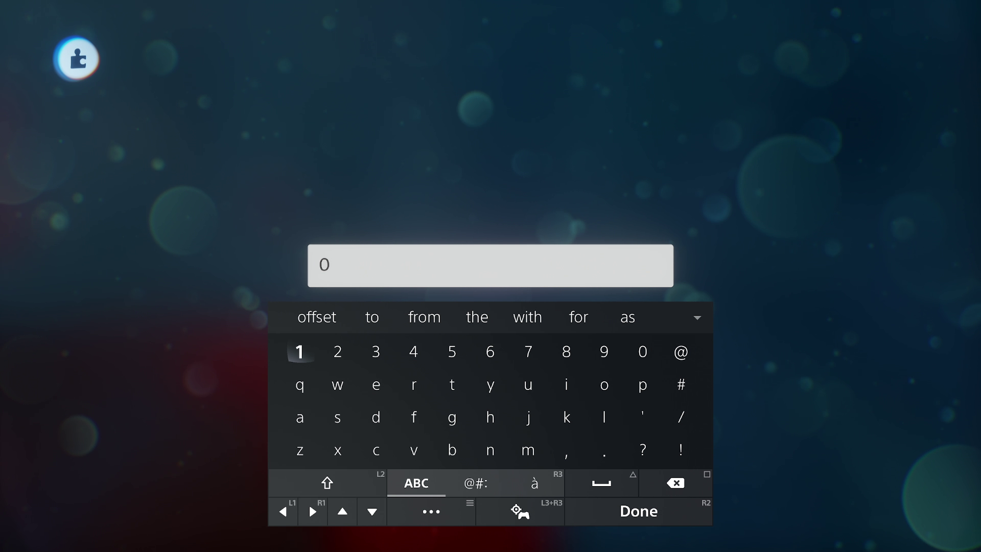
key(Return)
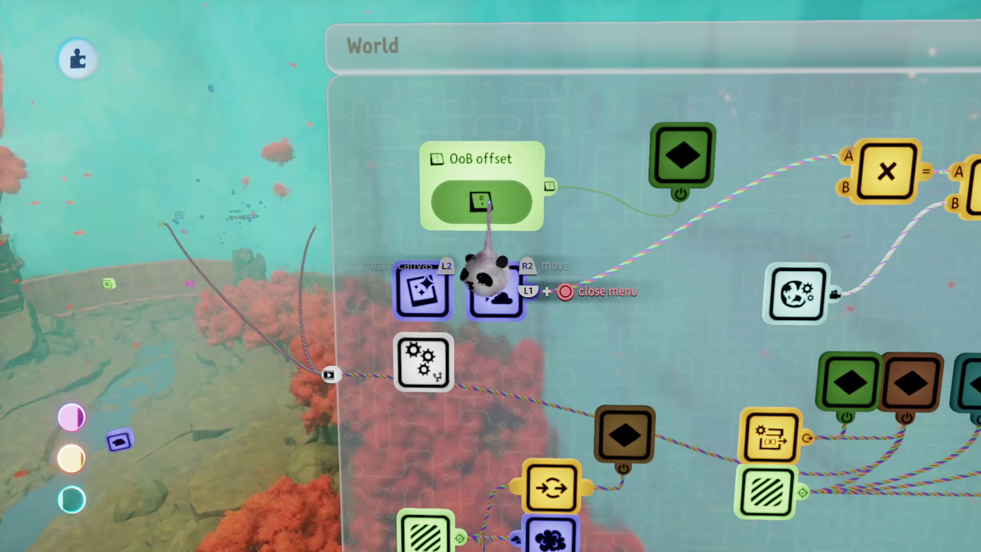
click(486, 205)
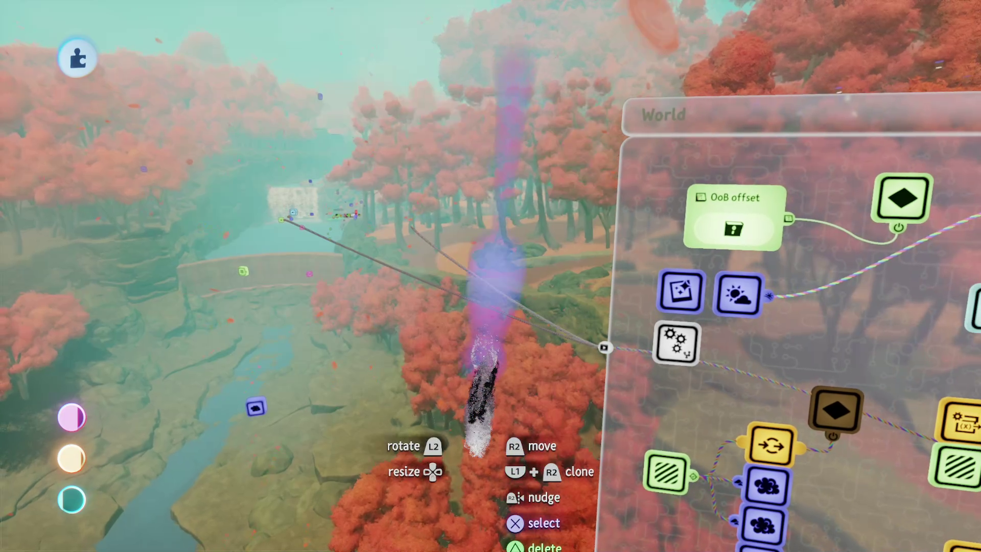
key(Up)
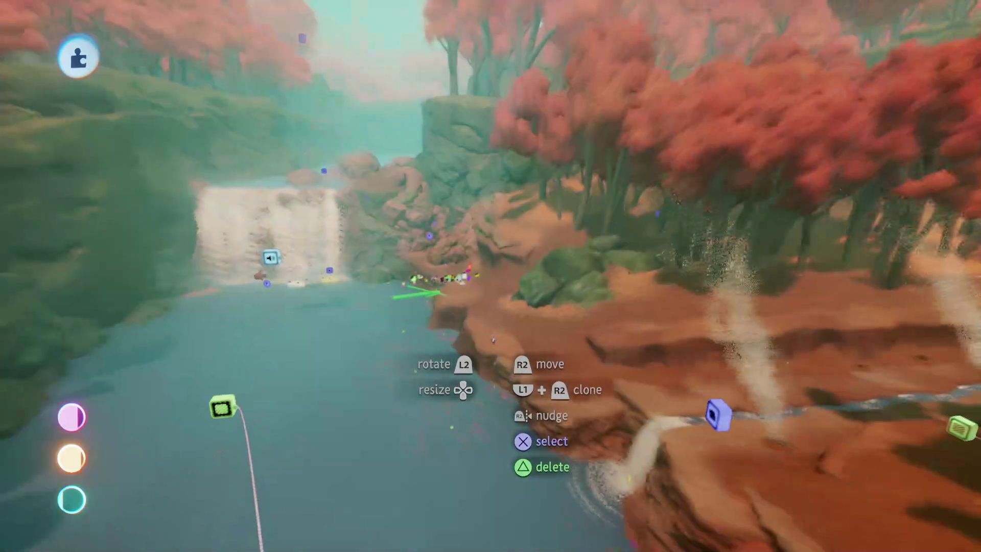
- Fly to the camera gadget, open its Microchip logic canvas, then close it again
key(Up)
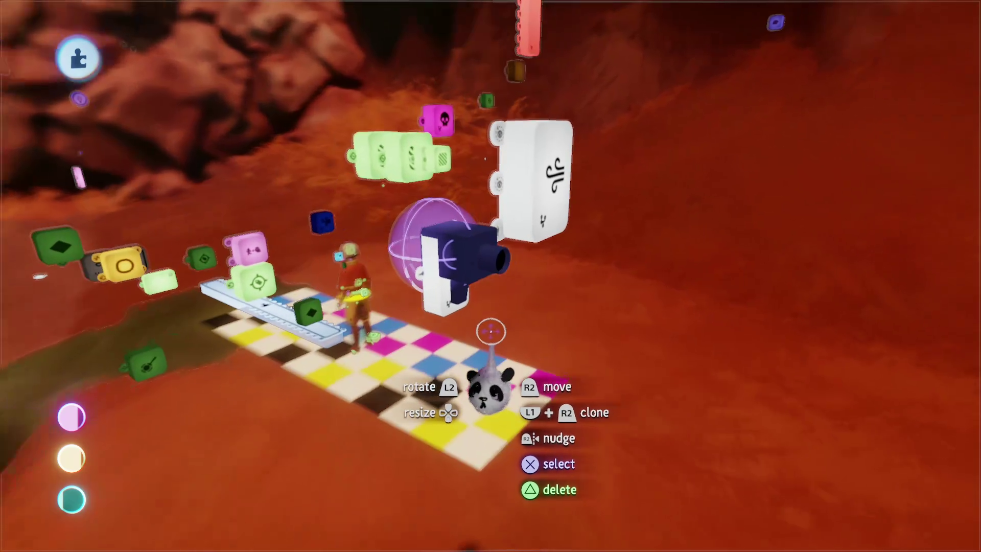
key(Up)
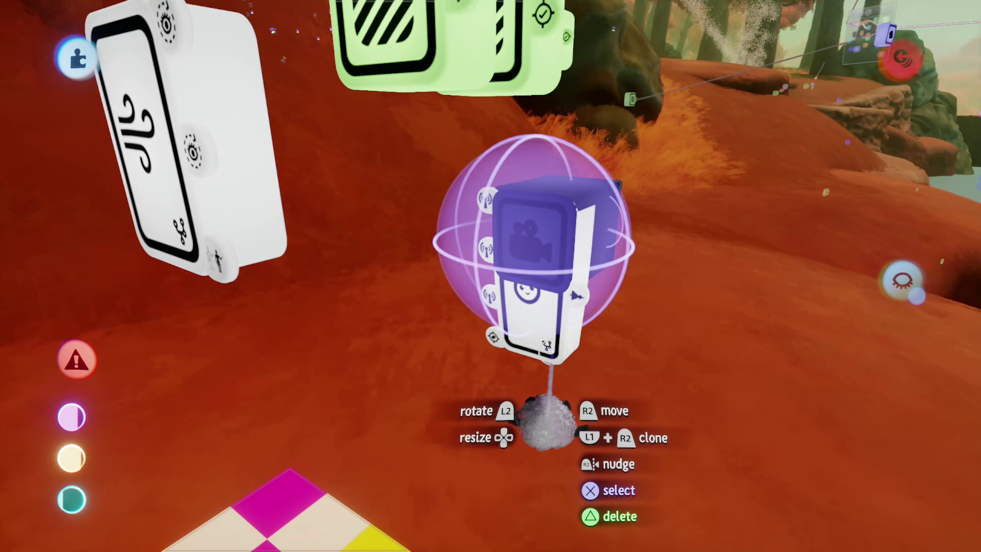
click(539, 427)
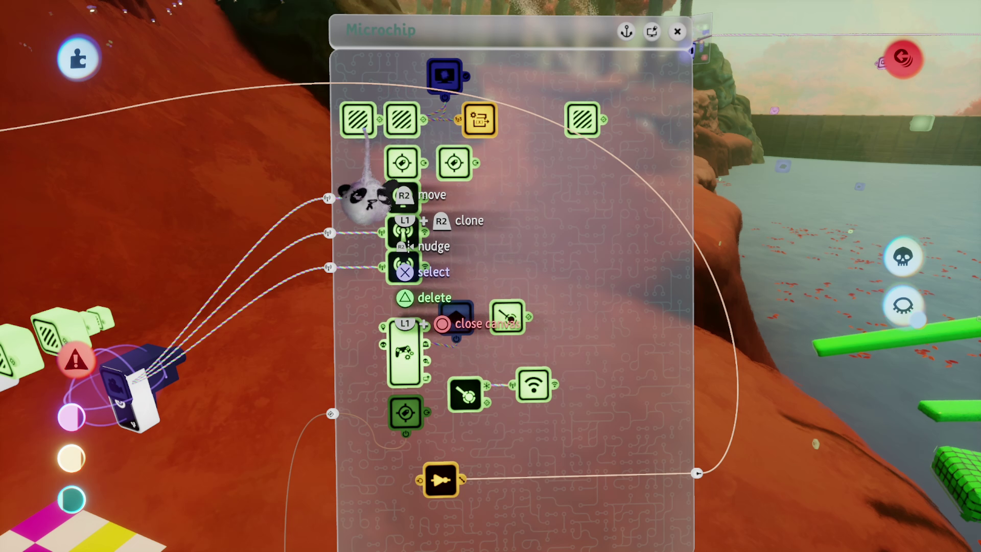
key(Escape)
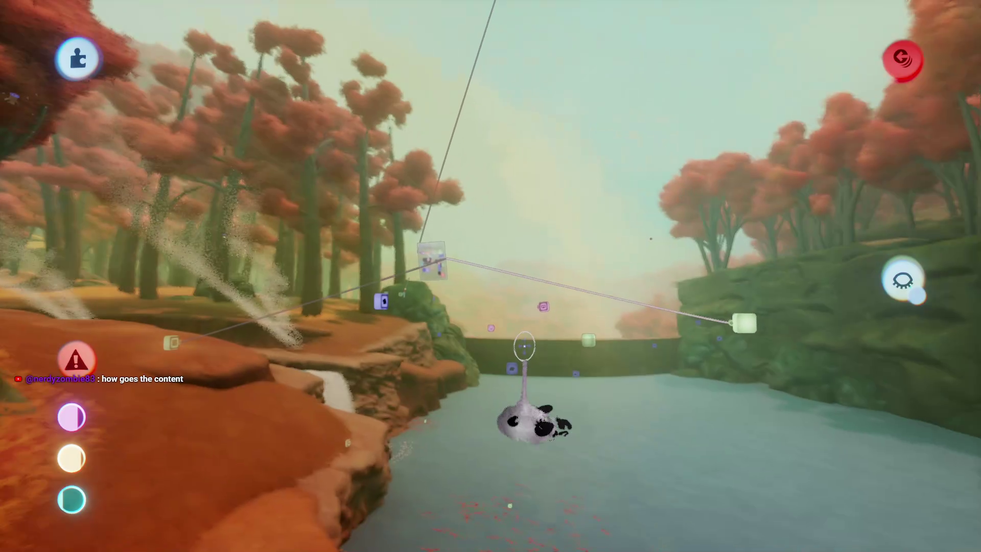
- Pick a gadget from the Gadgets categories and stamp it into the forest scene
mouse_move(428, 267)
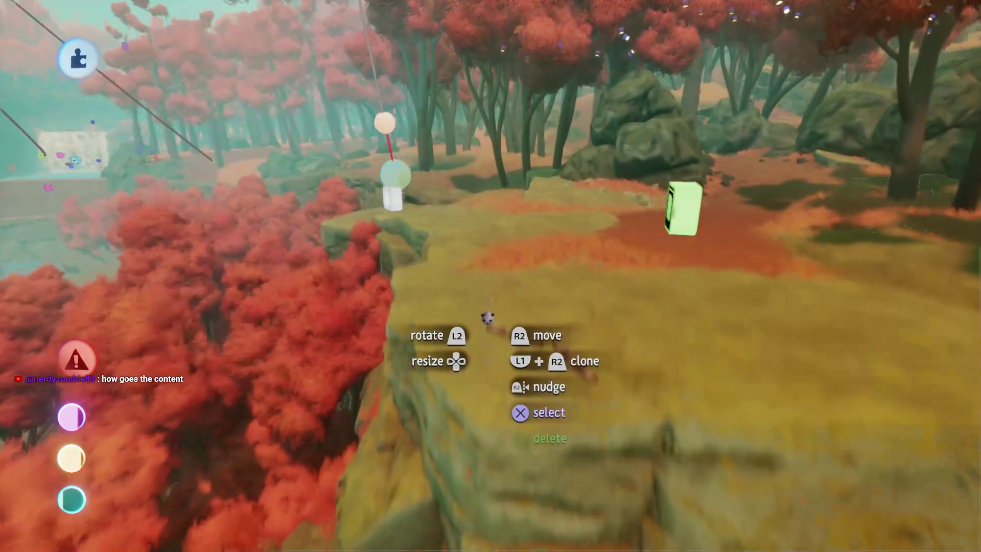
mouse_move(486, 363)
key(Escape)
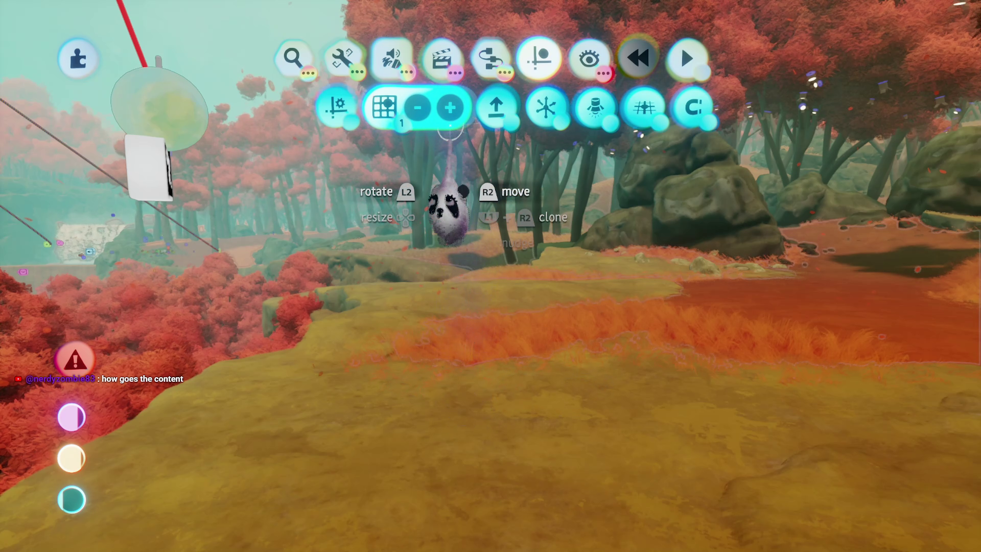
click(491, 57)
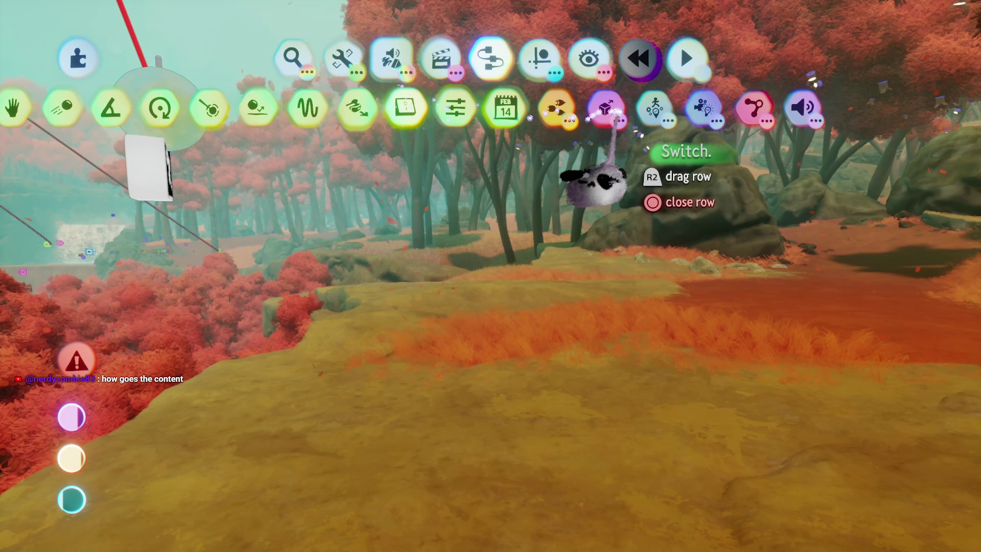
scroll(698, 102, right, 4)
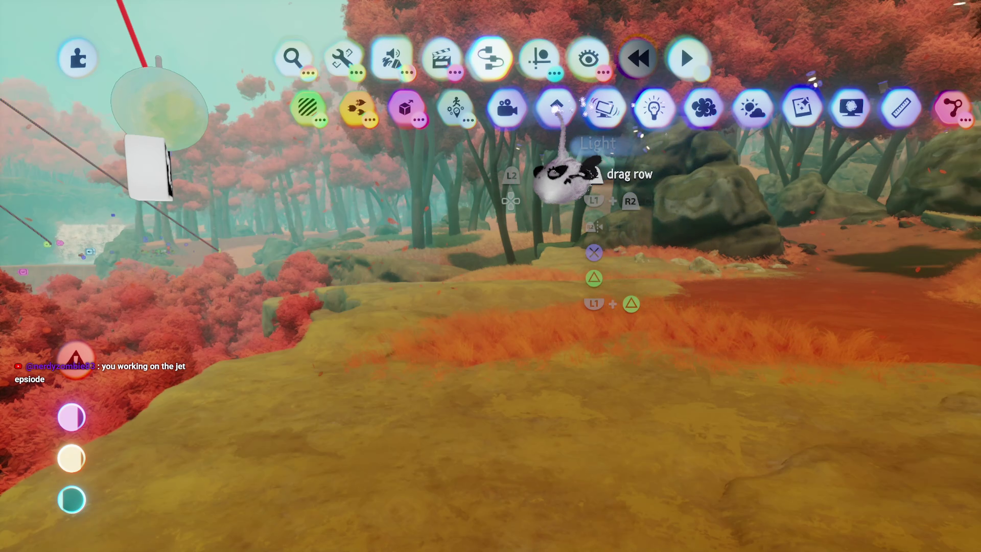
click(455, 108)
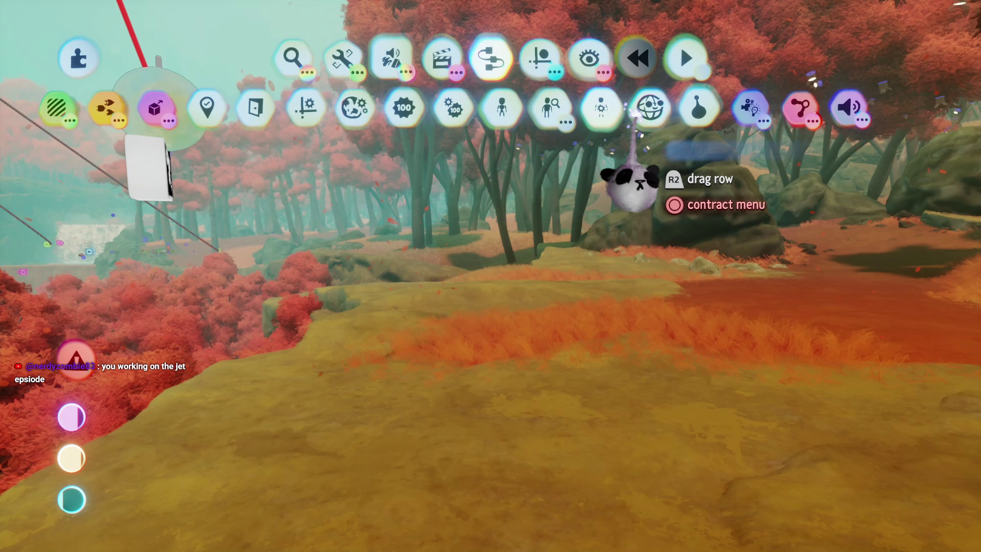
click(632, 110)
click(475, 340)
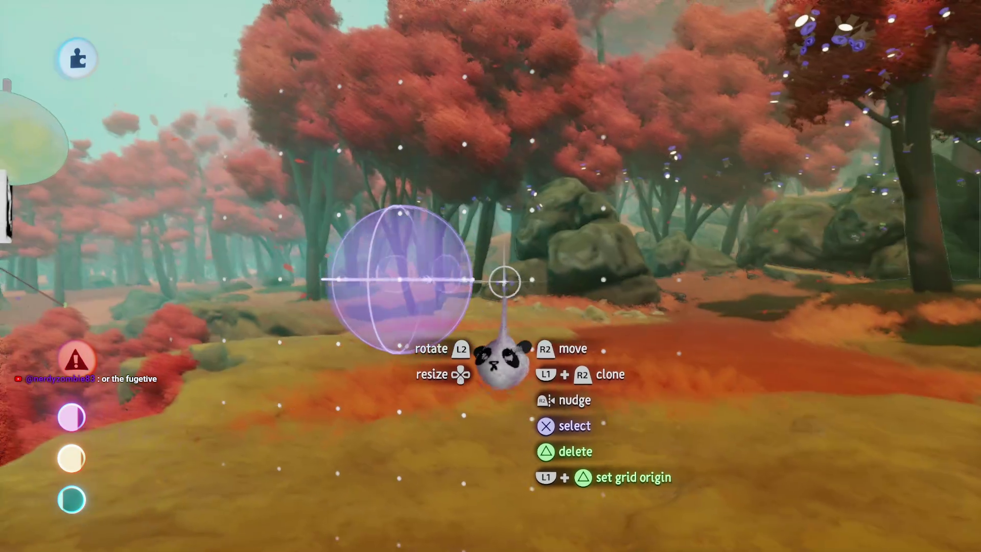
click(504, 282)
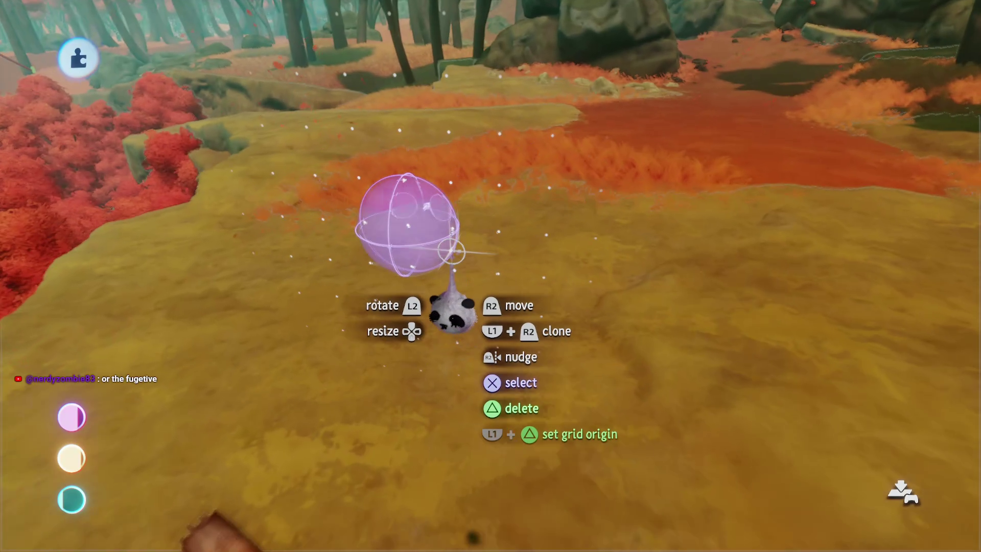
- Place a Trigger Zone sensor by the sphere, then pick it back up to reposition
key(Escape)
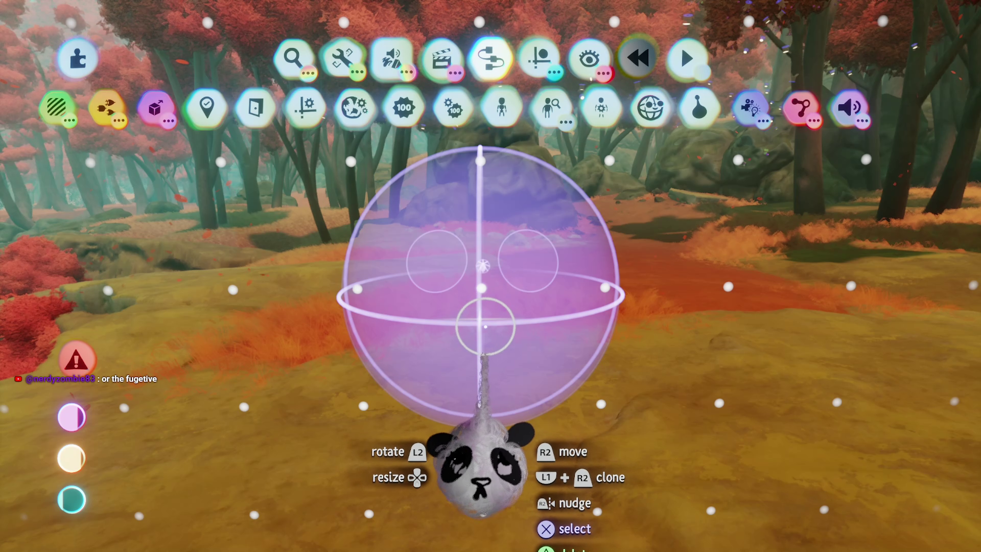
click(57, 108)
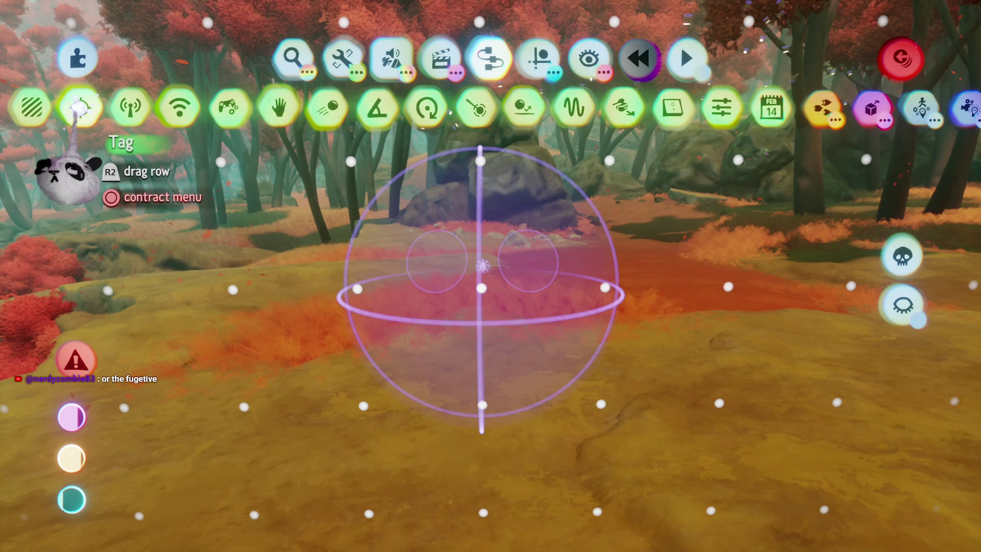
click(81, 108)
click(454, 306)
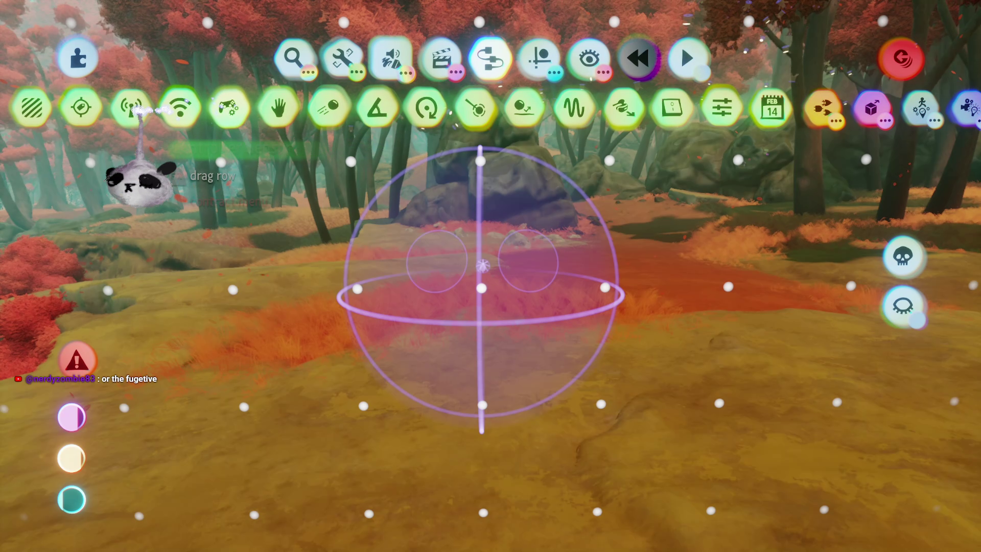
mouse_move(466, 359)
mouse_down()
mouse_move(471, 330)
mouse_move(471, 393)
mouse_up()
- Stamp the Trigger Zone on the forest floor and review its zone shape and size
click(470, 393)
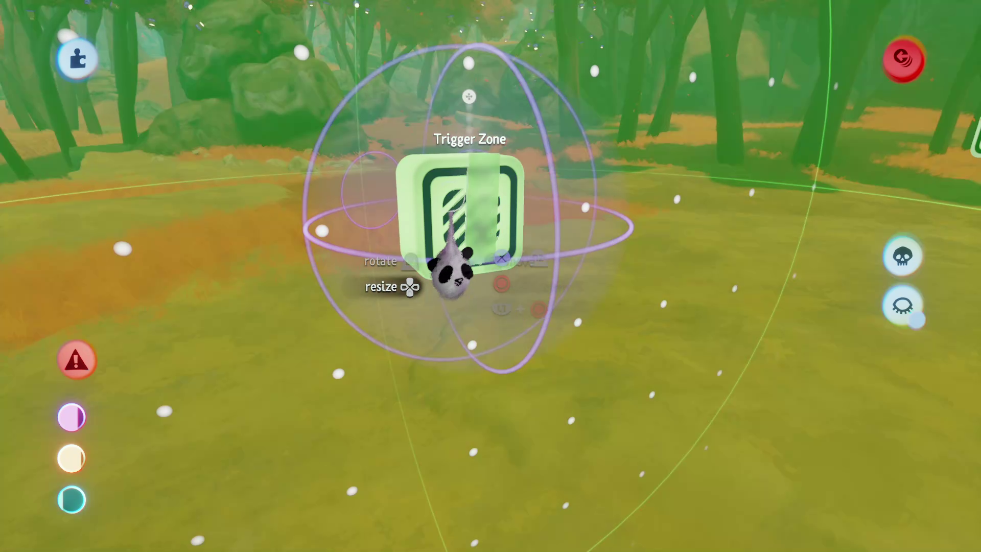
right_click(449, 267)
click(582, 73)
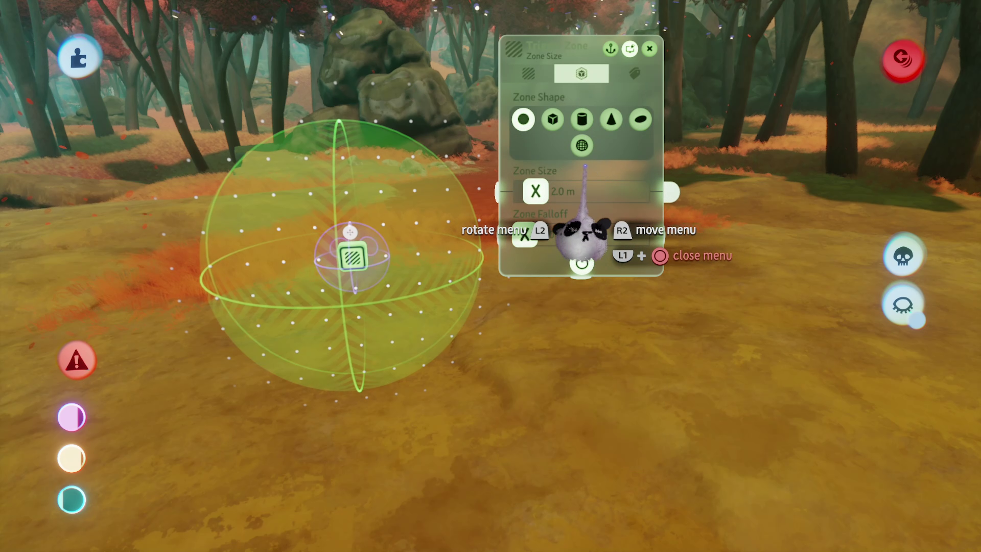
click(528, 73)
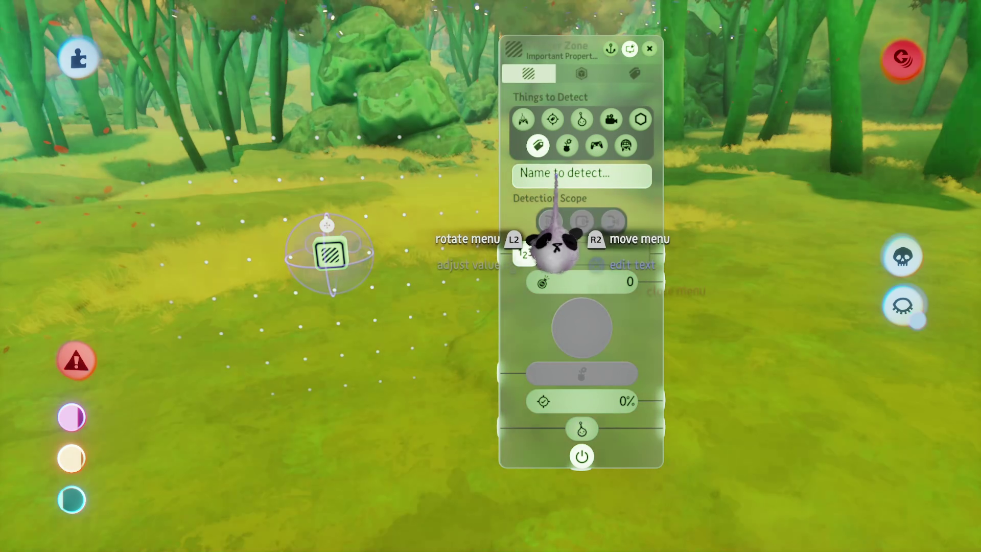
- Set the Trigger Zone's name to detect to 'OoB' and close the settings
click(554, 174)
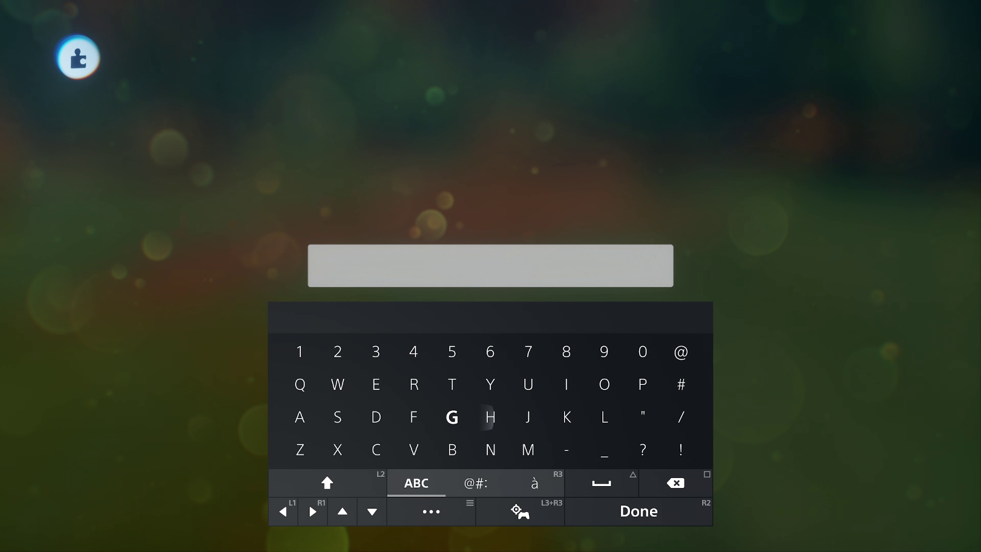
text(O)
key(Return)
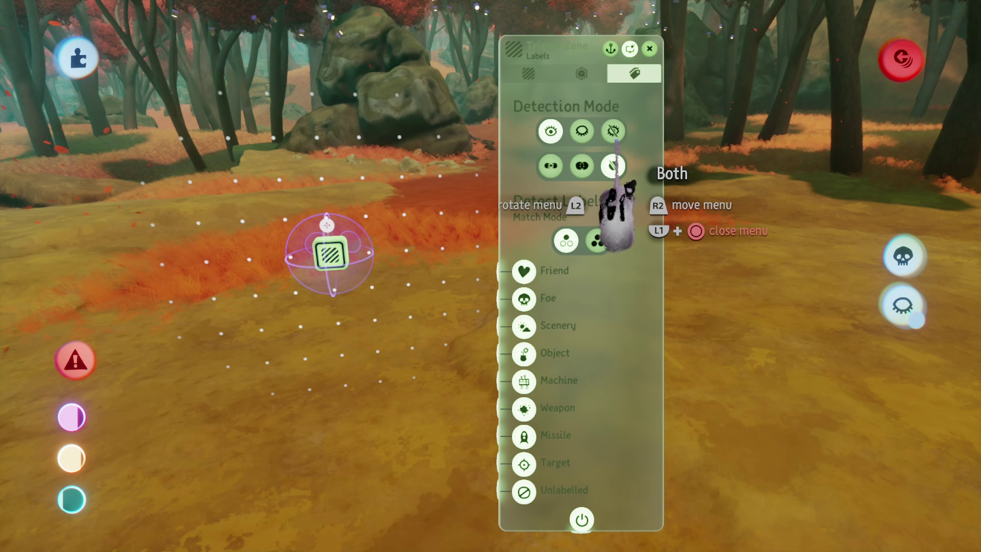
key(Escape)
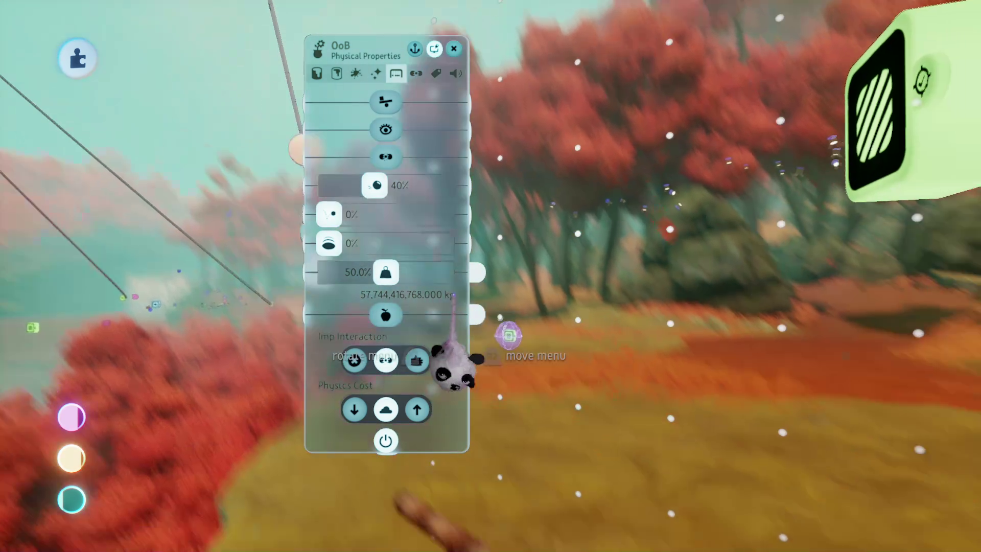
key(Escape)
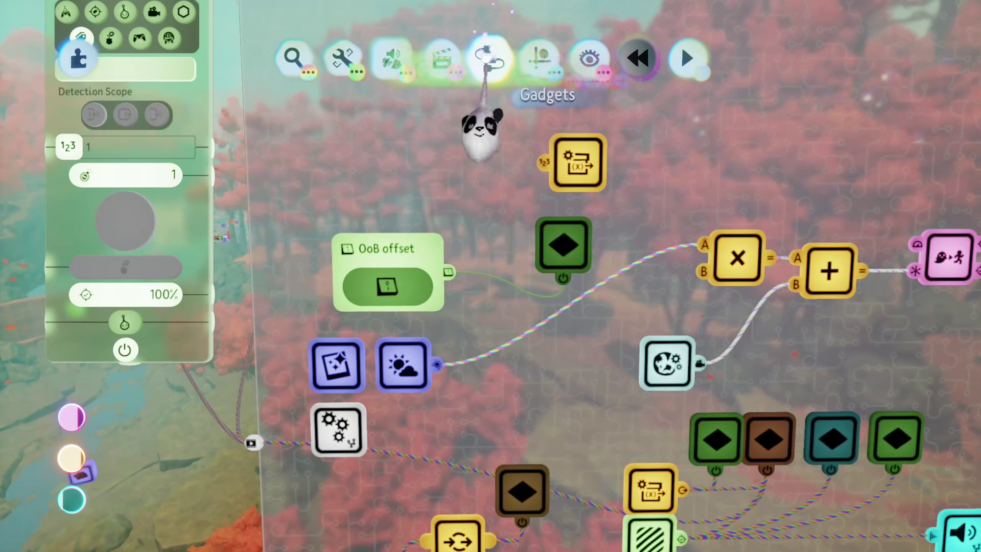
- Take a Signal Manipulator from the Logic gadgets for the World board
click(486, 55)
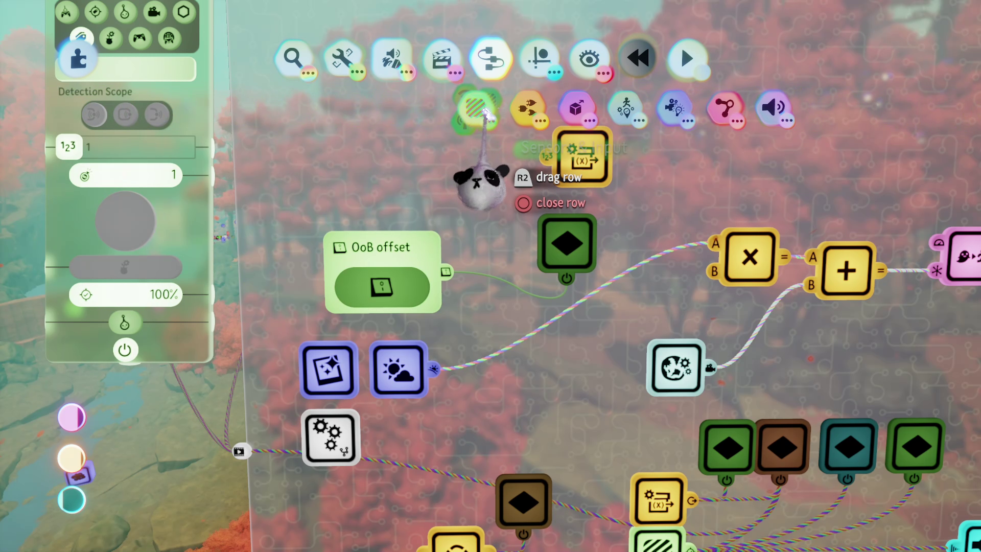
click(358, 107)
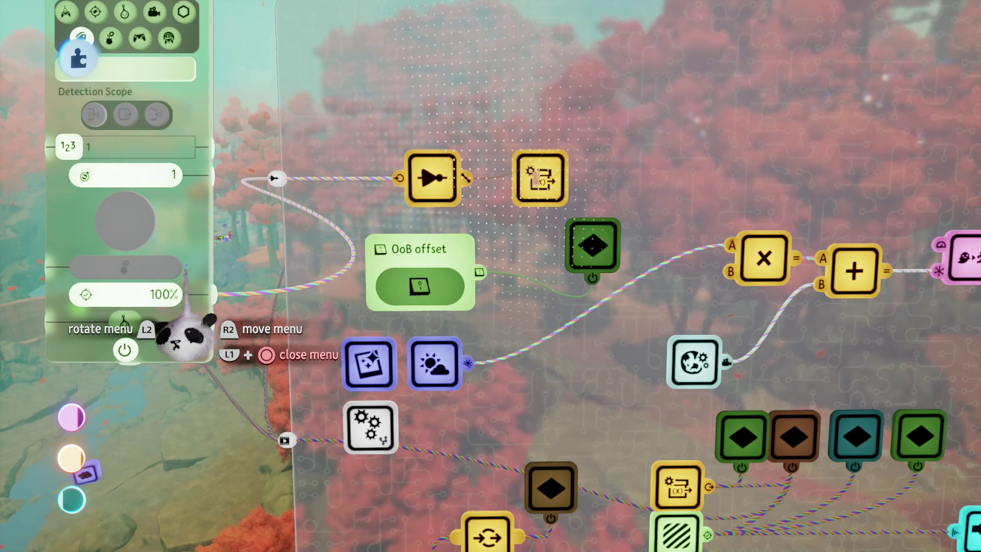
key(Escape)
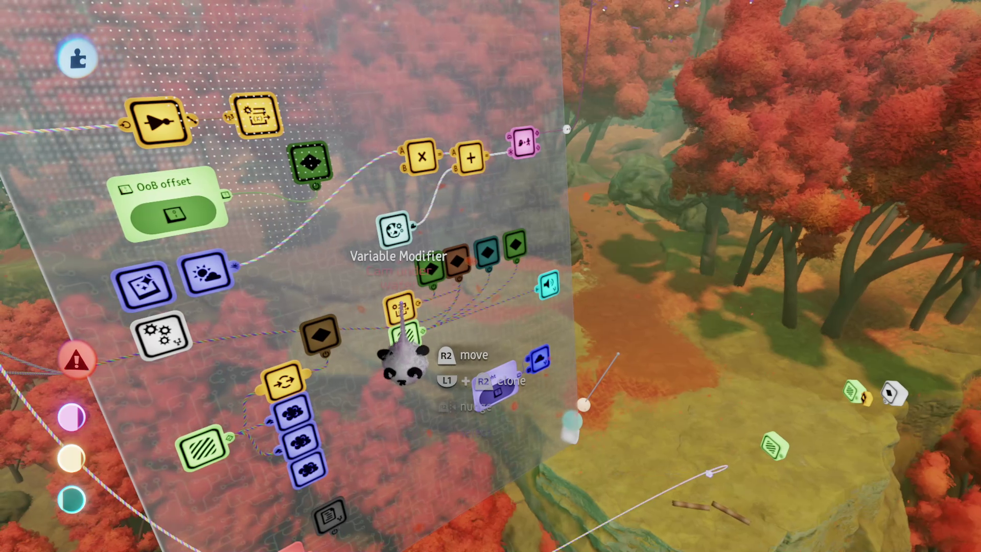
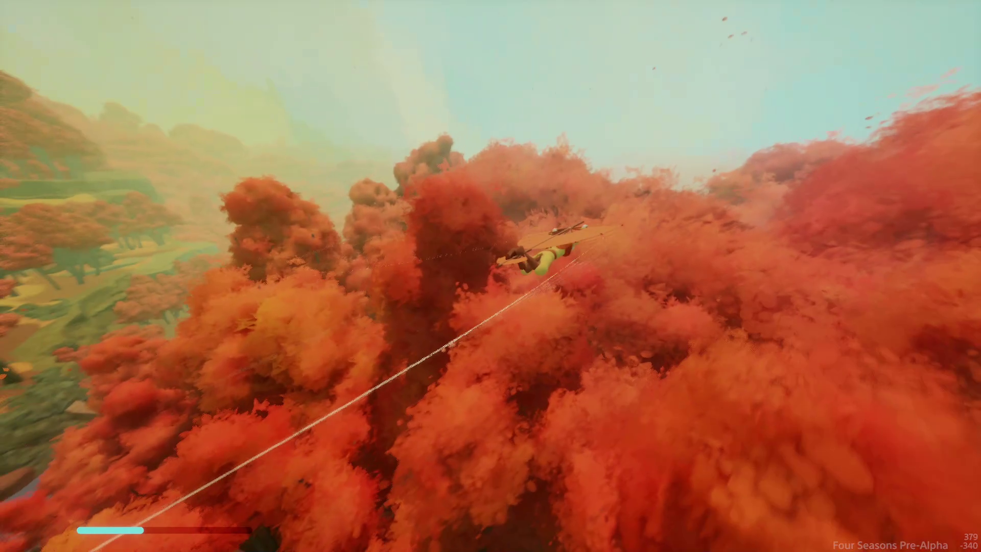
- Pause the glider playtest and switch back to Edit Mode
key(Escape)
click(236, 388)
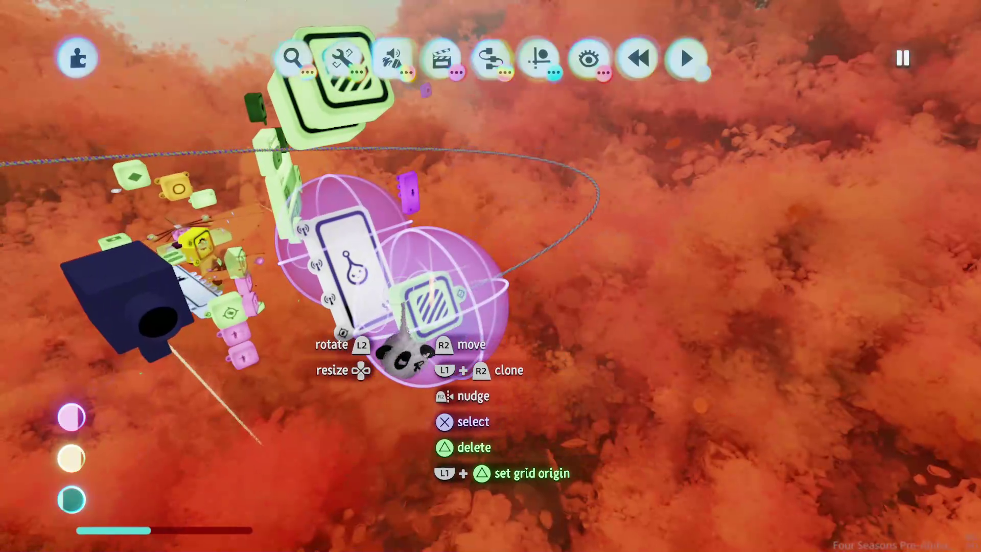
- Set the Out of Bounds variable to update Continuously While Powered, then playtest the countdown
click(422, 358)
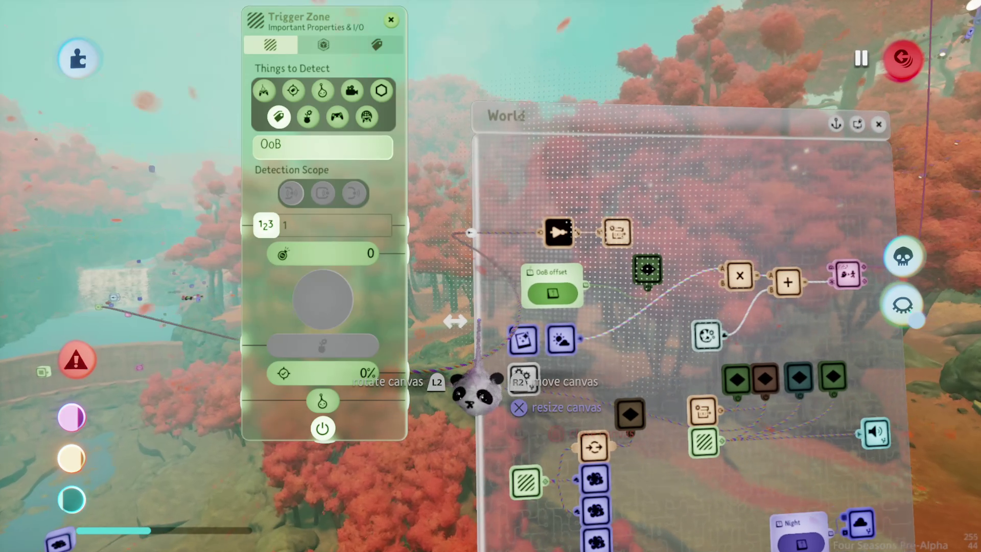
key(Escape)
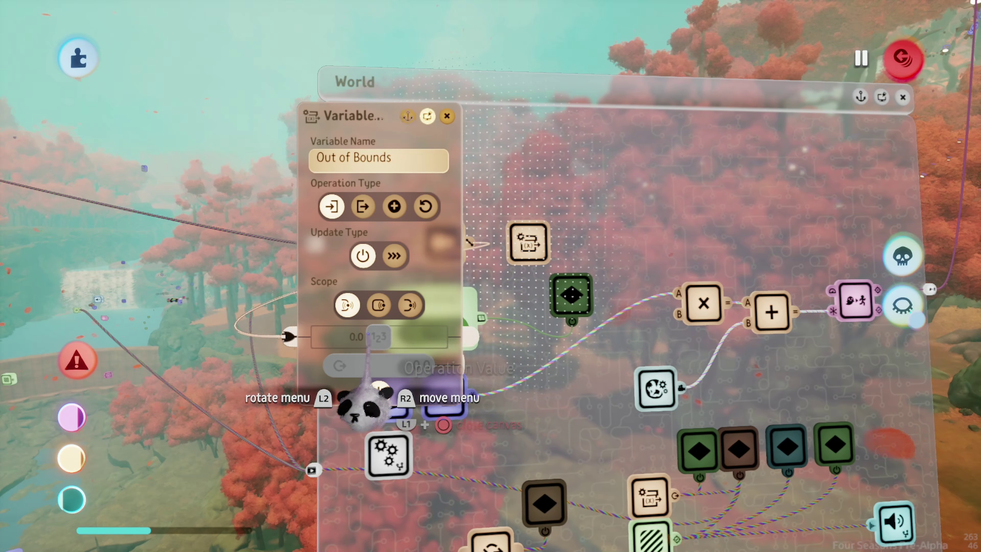
click(394, 256)
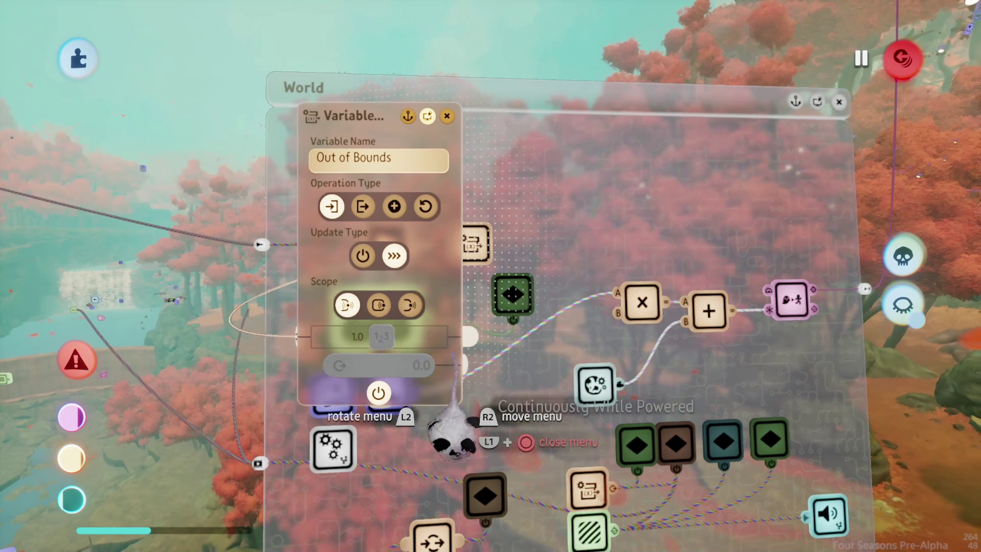
key(space)
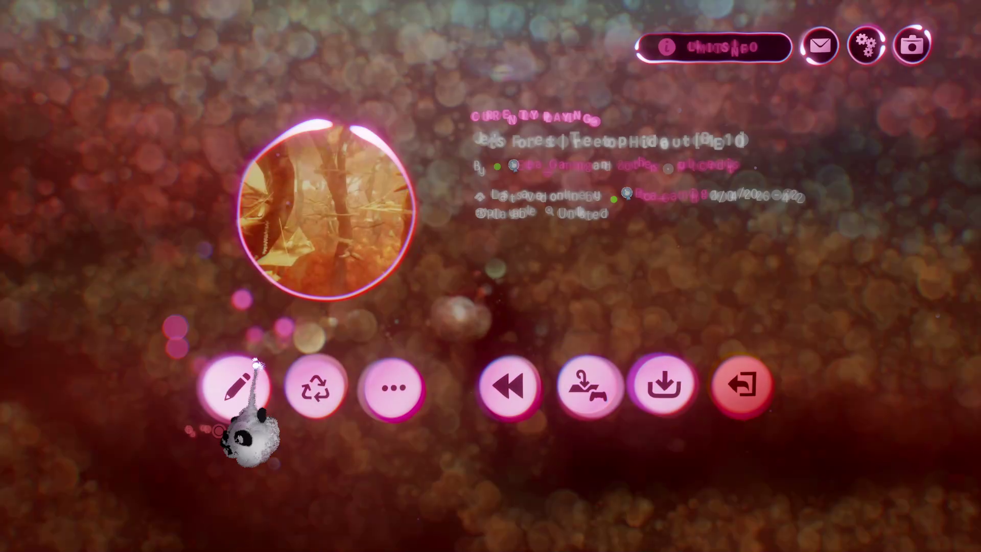
click(236, 386)
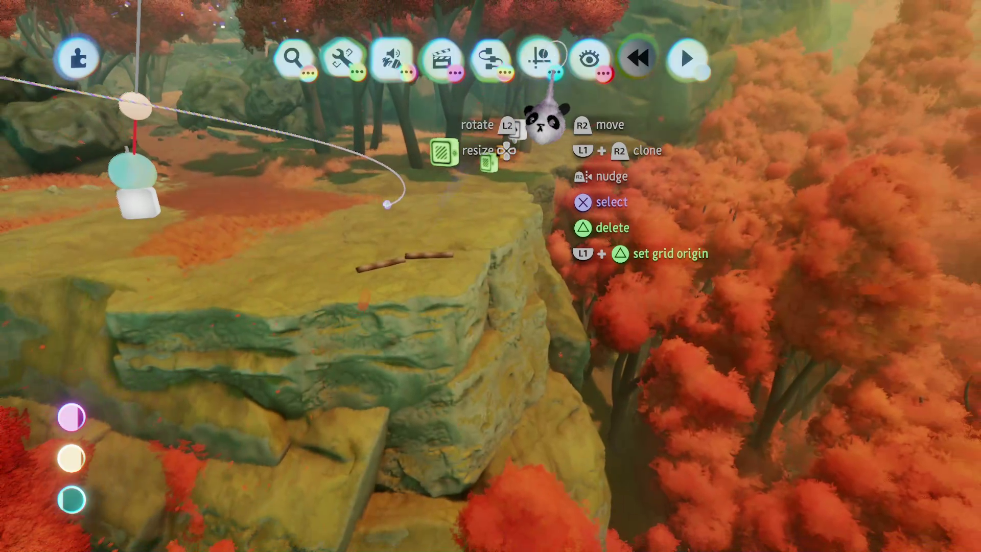
click(539, 58)
click(590, 59)
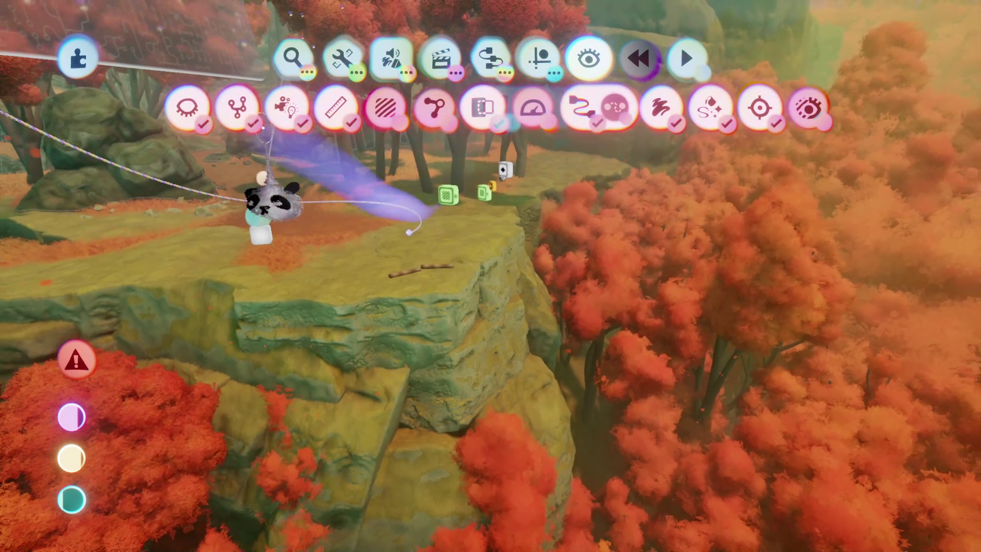
click(447, 253)
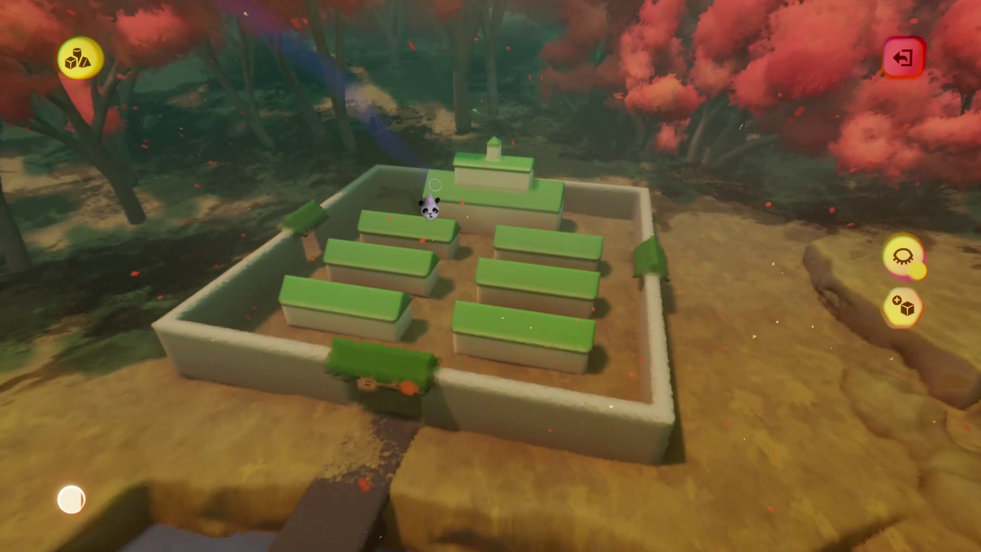
key(Escape)
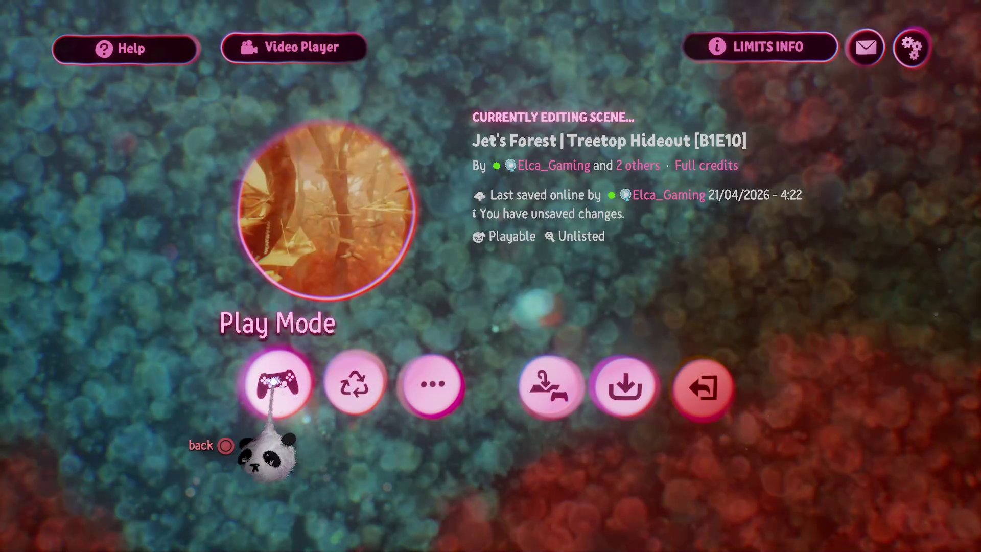
- Play the scene as Jet, running through the forest and gliding low between trees
click(278, 388)
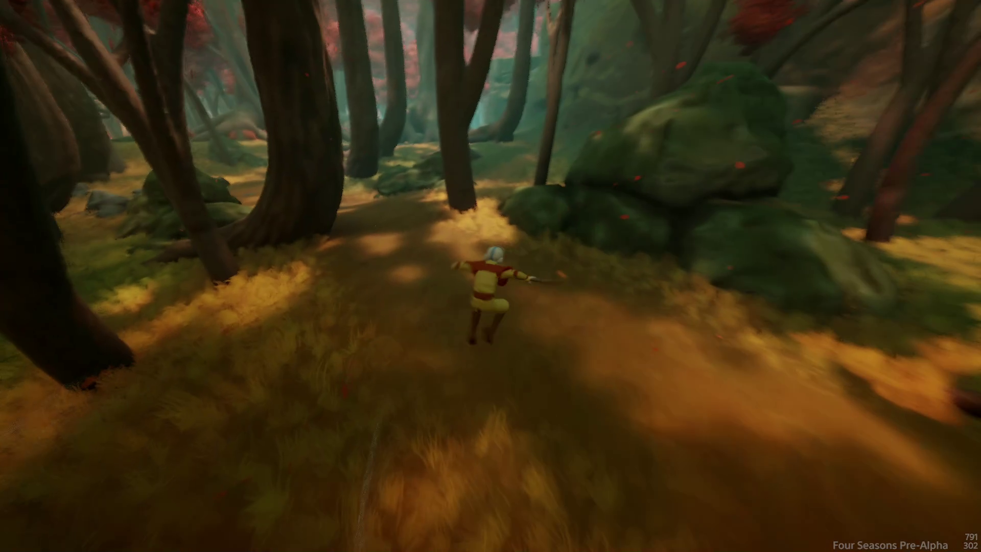
key(space)
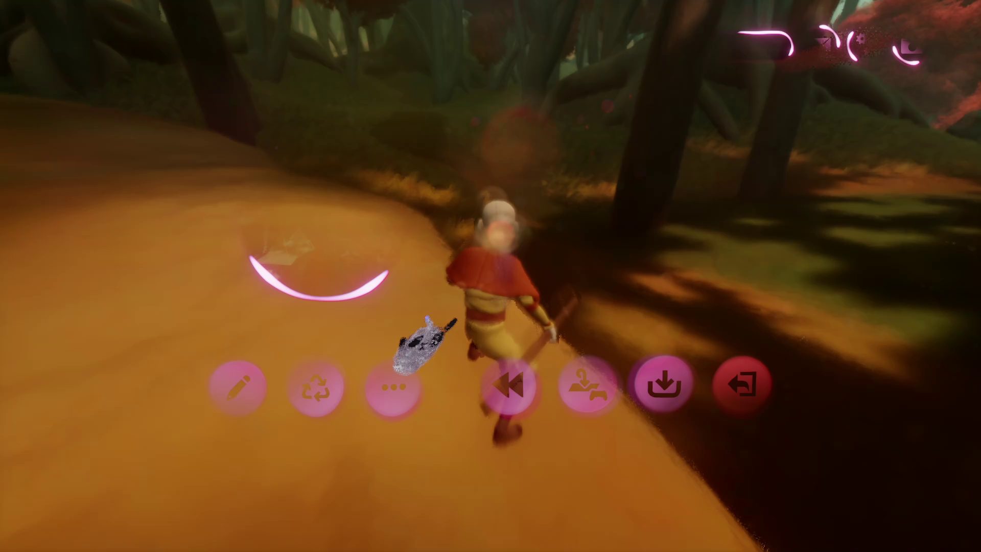
- Return to edit mode and dismiss the Show/Hide row and Outer Properties tweak menu
click(233, 393)
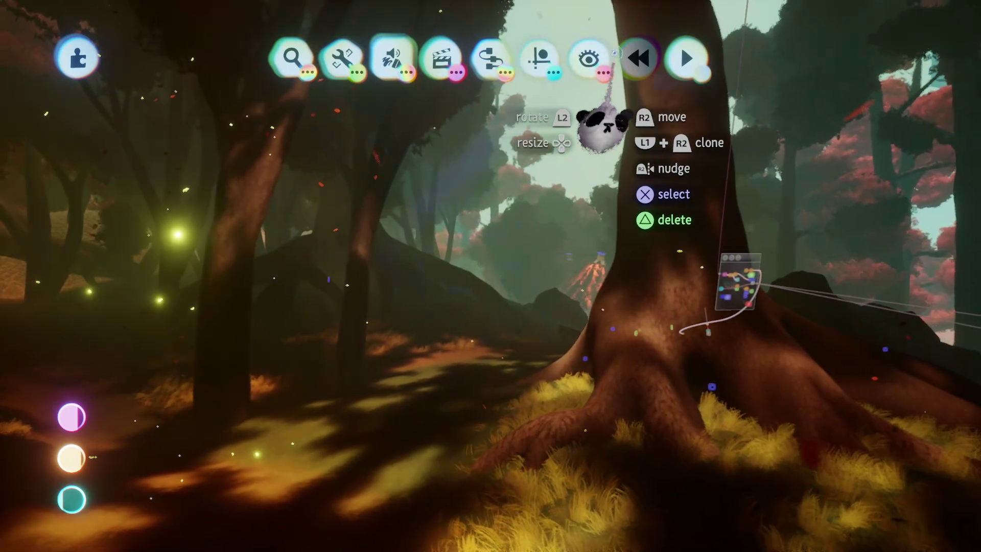
mouse_move(503, 74)
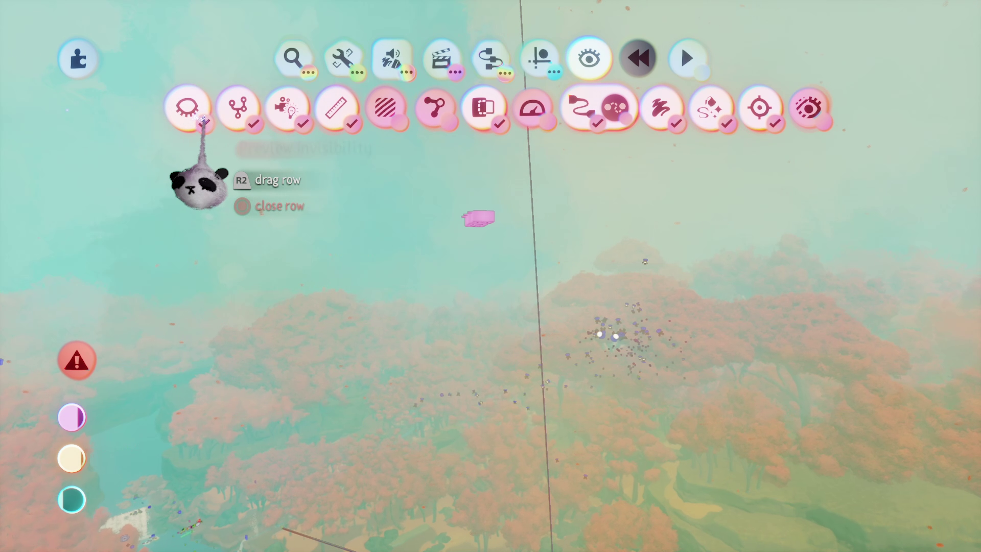
key(Escape)
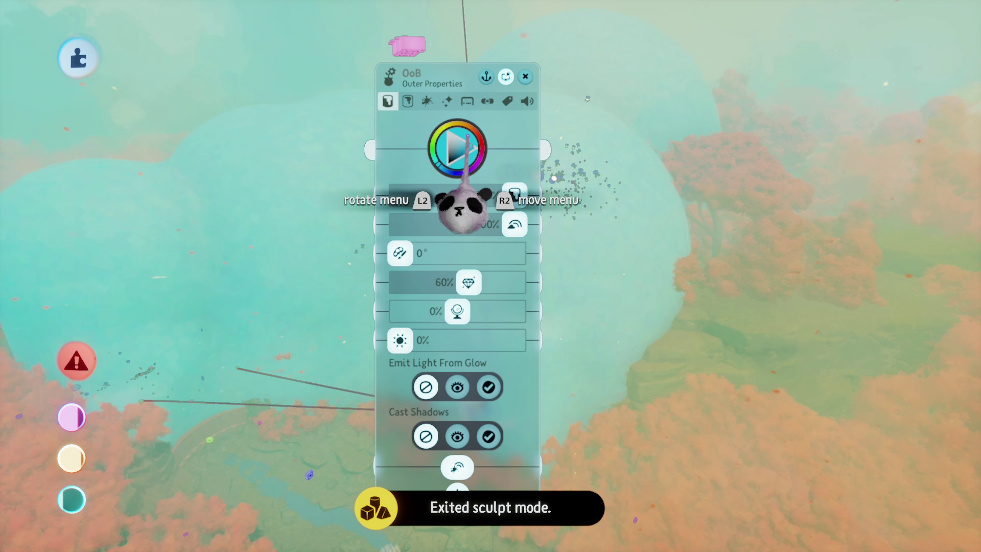
click(588, 59)
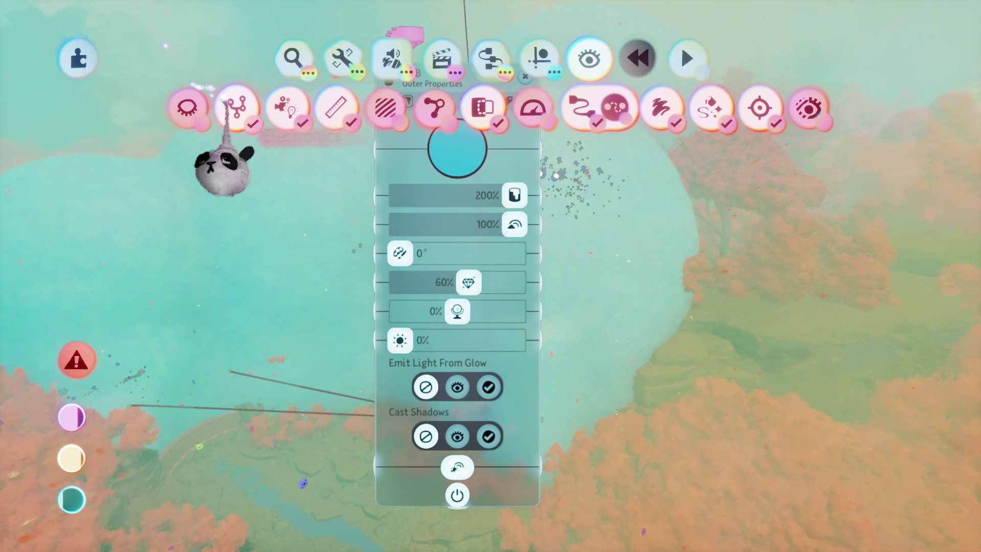
key(Escape)
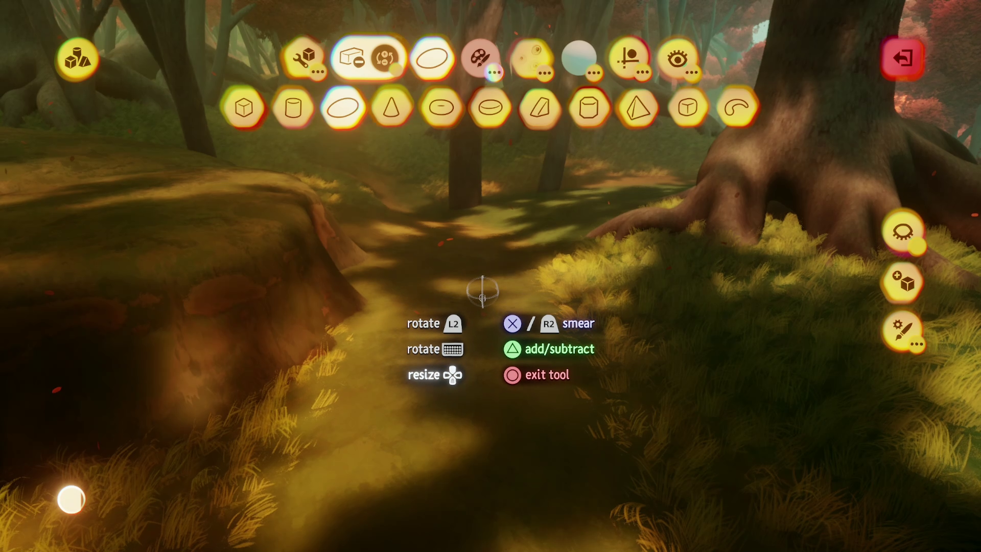
- Stamp a flattened brown ellipsoid in Add mode onto the forest path, then exit sculpting
key(t)
click(479, 72)
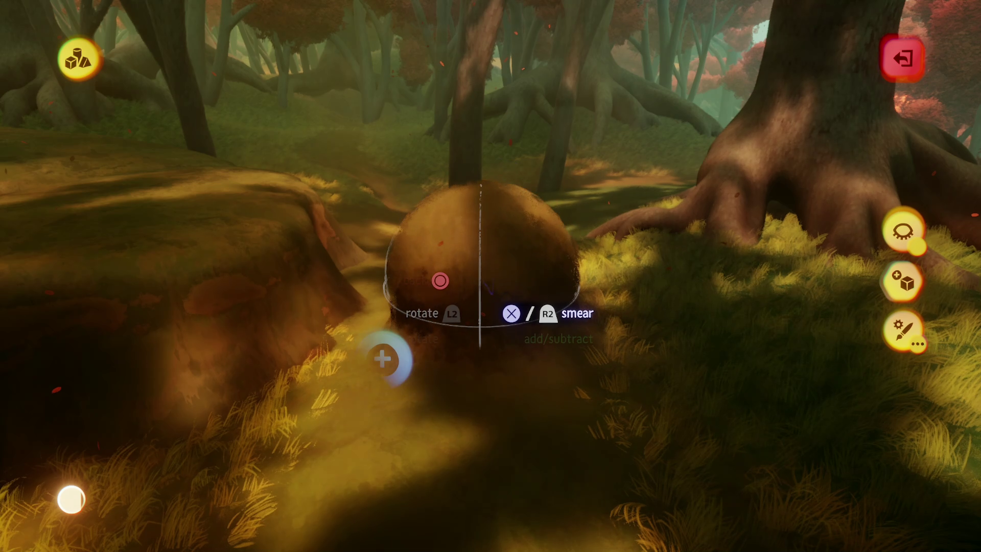
click(384, 360)
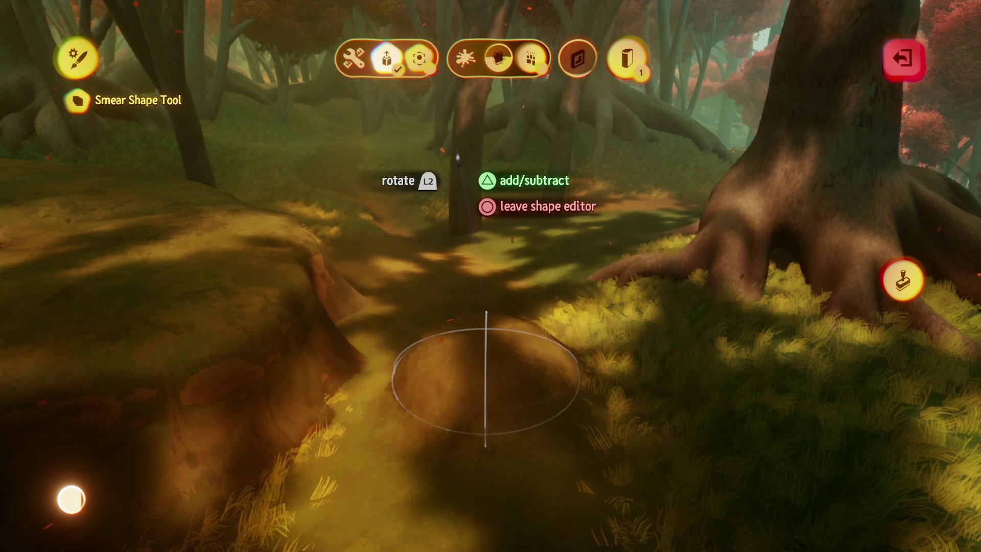
key(Escape)
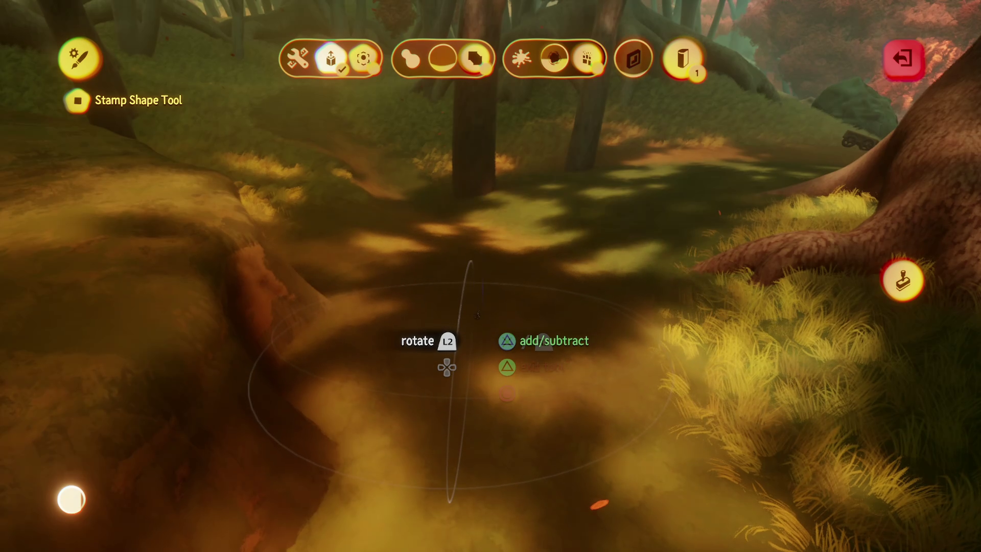
key(Escape)
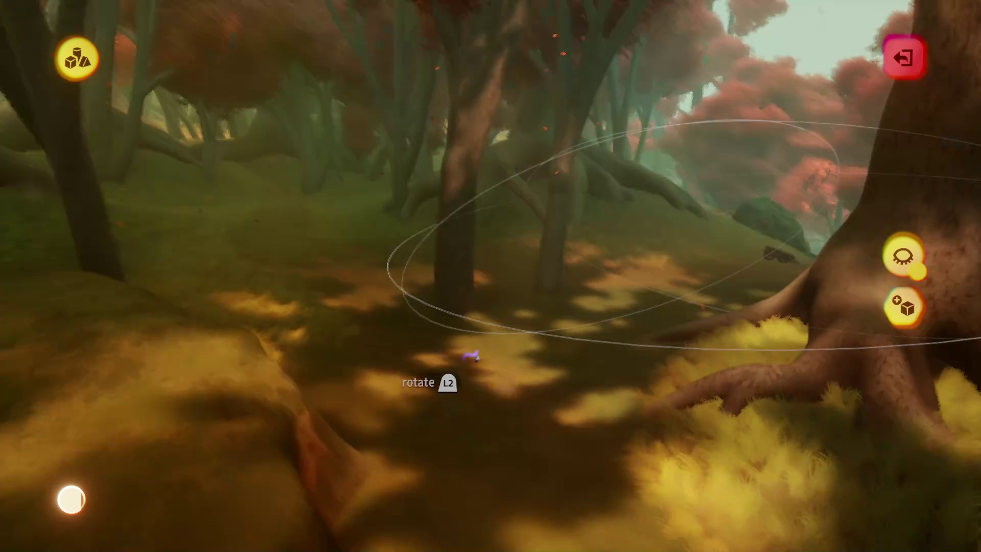
key(Escape)
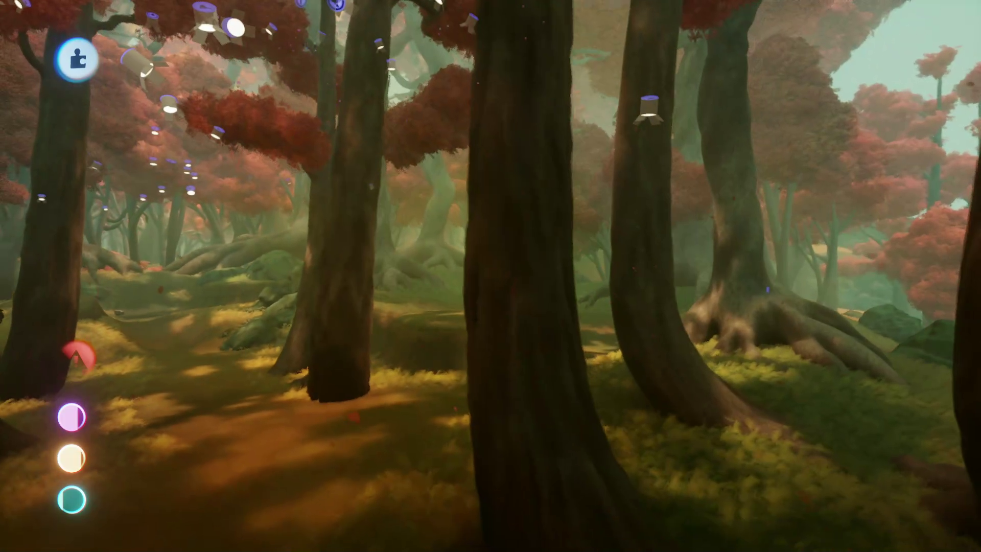
- Delete the unwanted sculpted piece near the mossy mound
key(Delete)
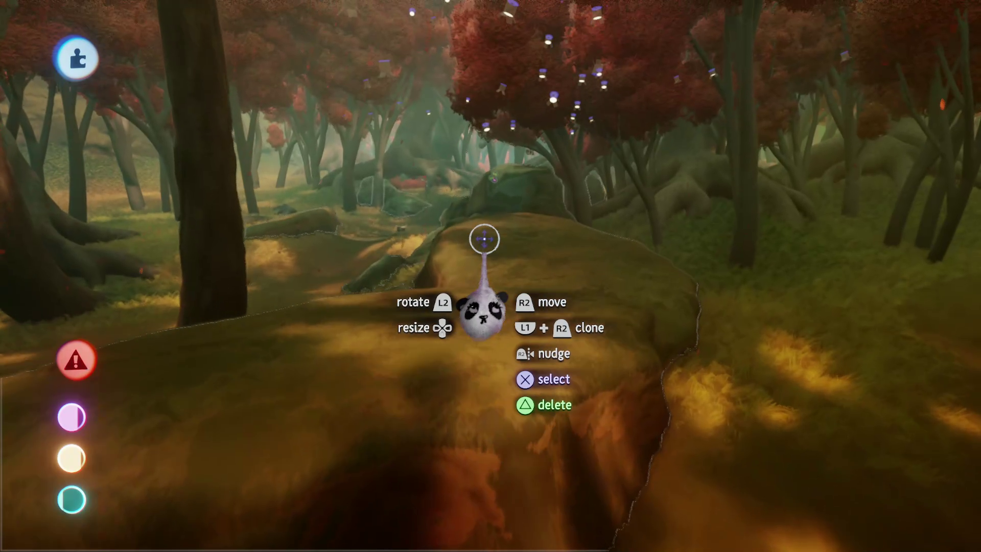
- Exit sculpt mode once the forest ground reshaping is finished
key(Escape)
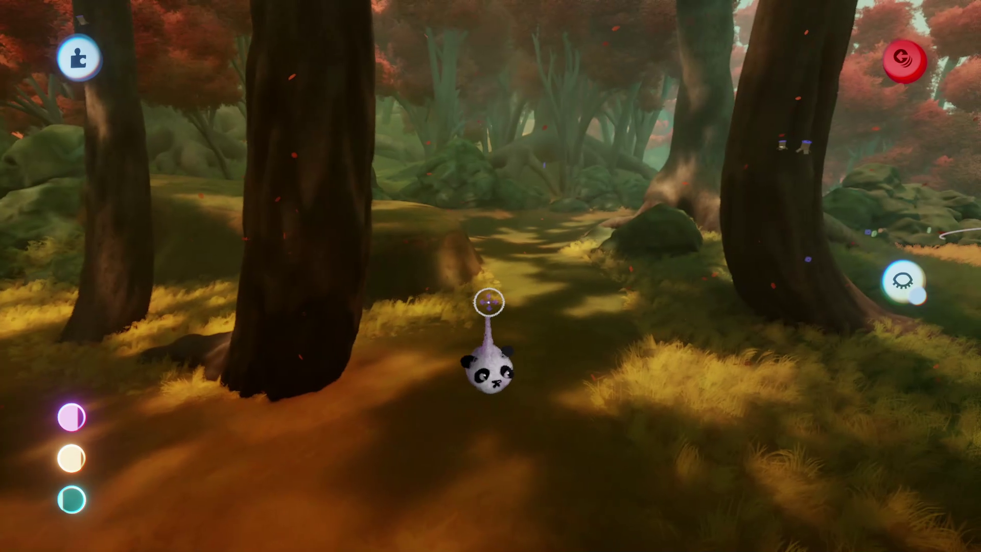
- Exit sculpt mode to get back to the main editing tools under the red canopy
key(Escape)
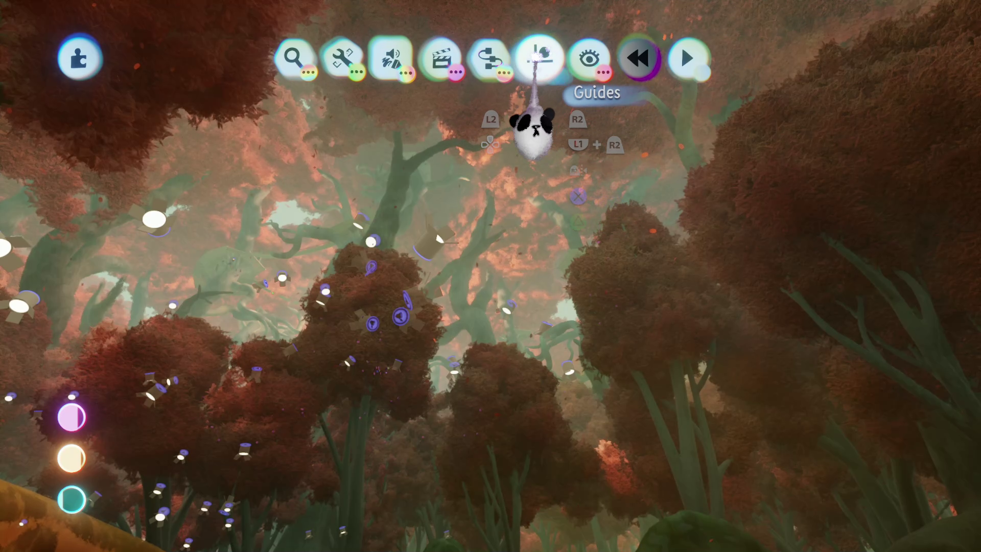
- Review the Show/Hide row options, then close the editing menus
click(539, 58)
key(Right)
key(Return)
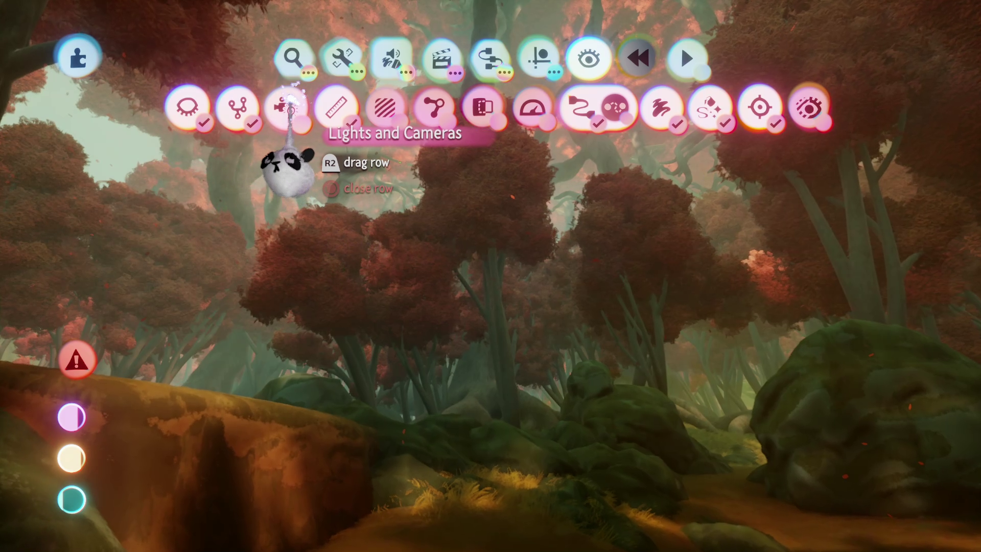
key(Escape)
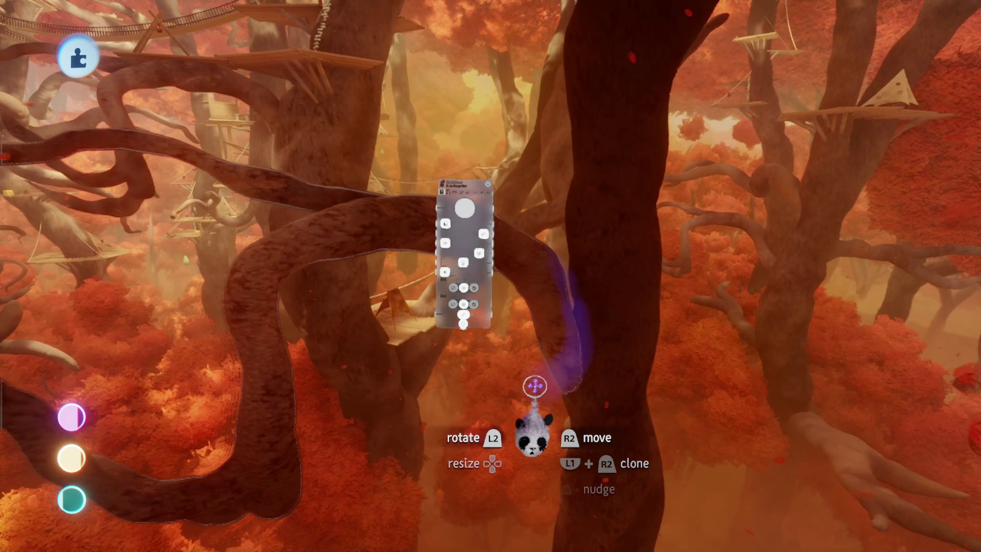
- Open and close the branch's properties, then grab a red-leafed tree and shrink it to 56%
click(537, 409)
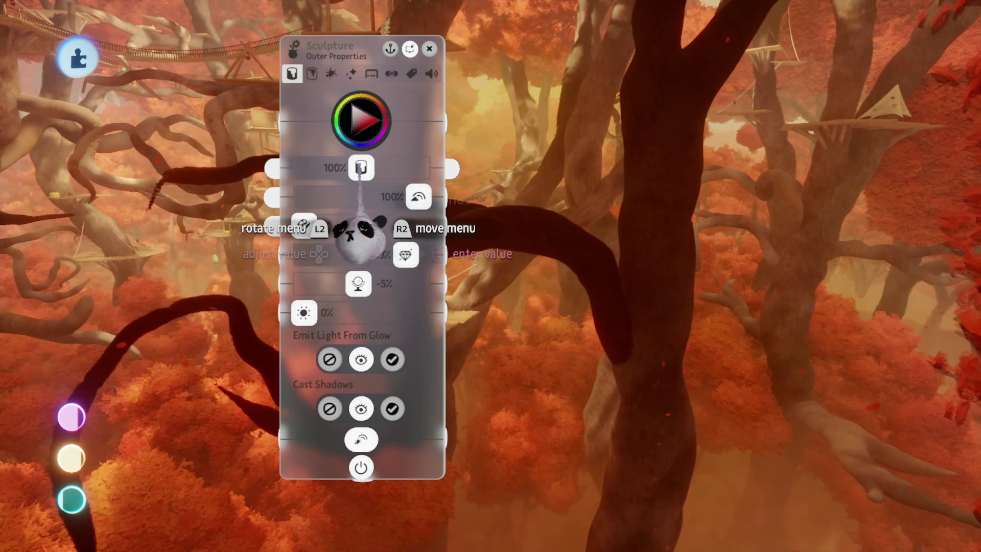
key(Escape)
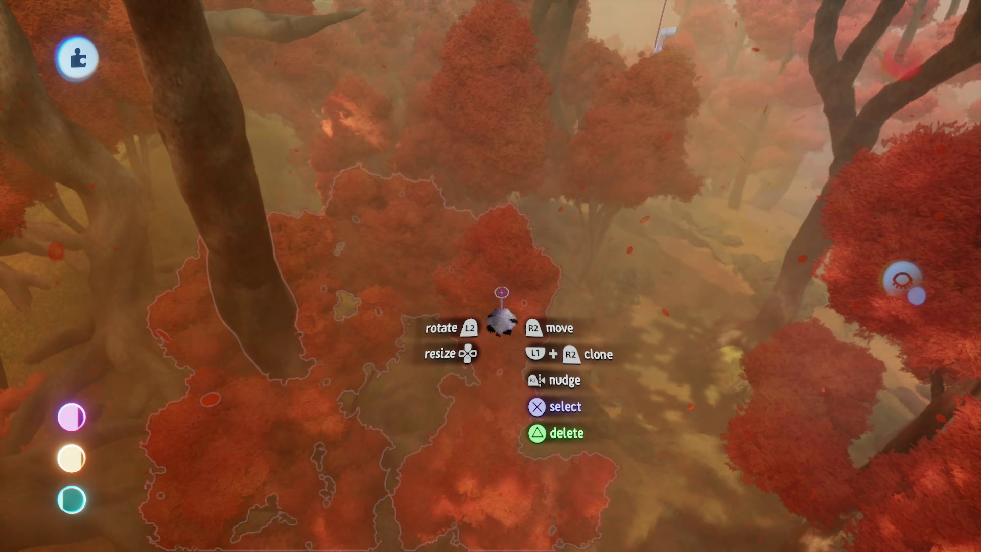
drag(495, 298, 471, 153)
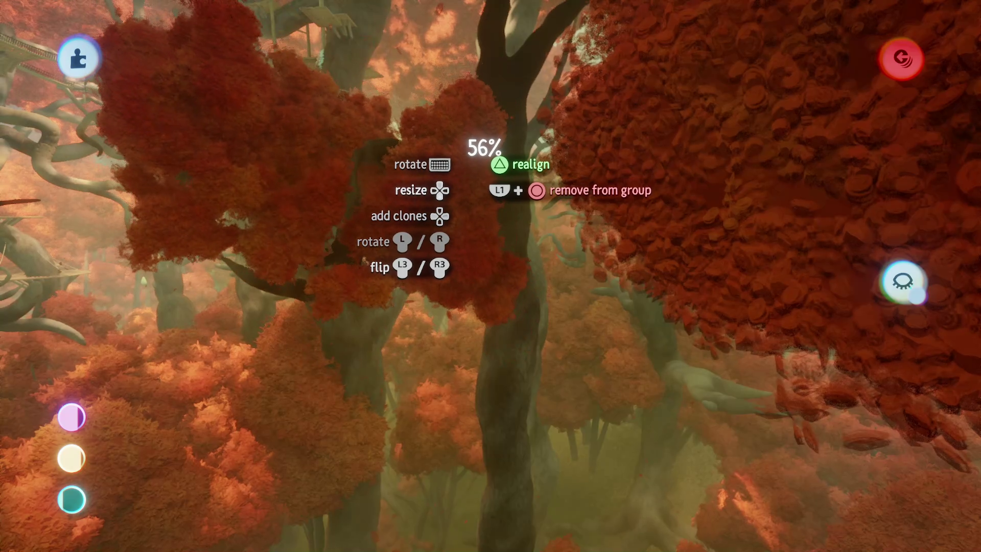